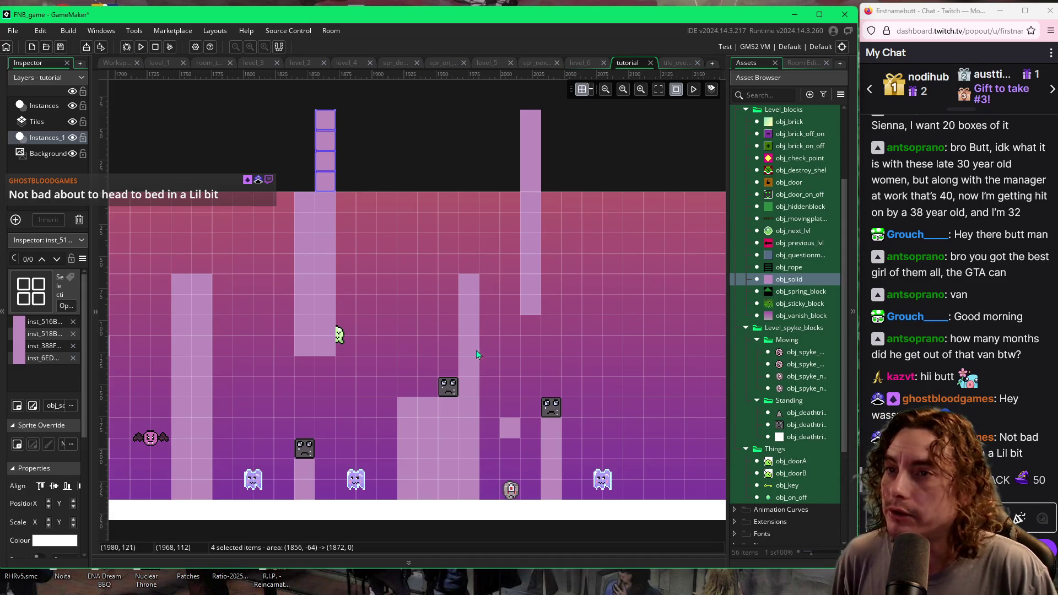
Step: Inspect the moving enemy object's properties in the room
scroll(606, 417, right, 3)
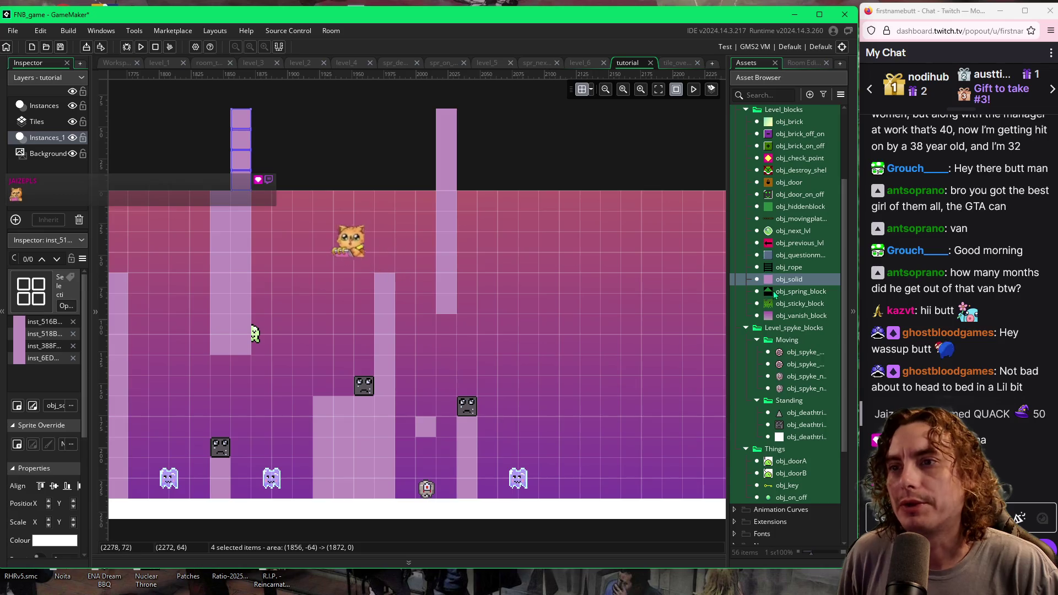
scroll(768, 376, up, 4)
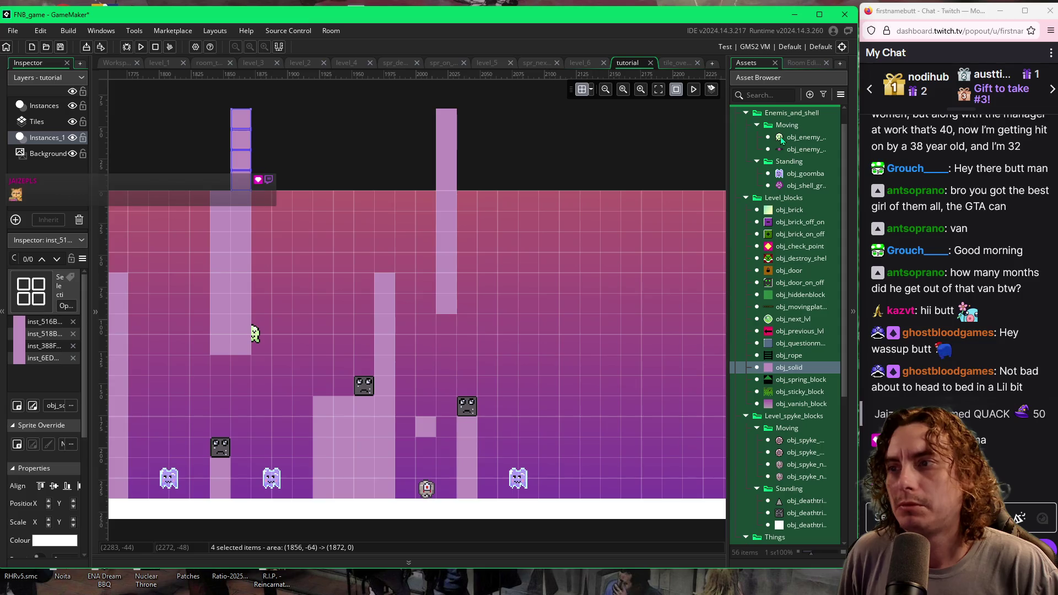
click(782, 138)
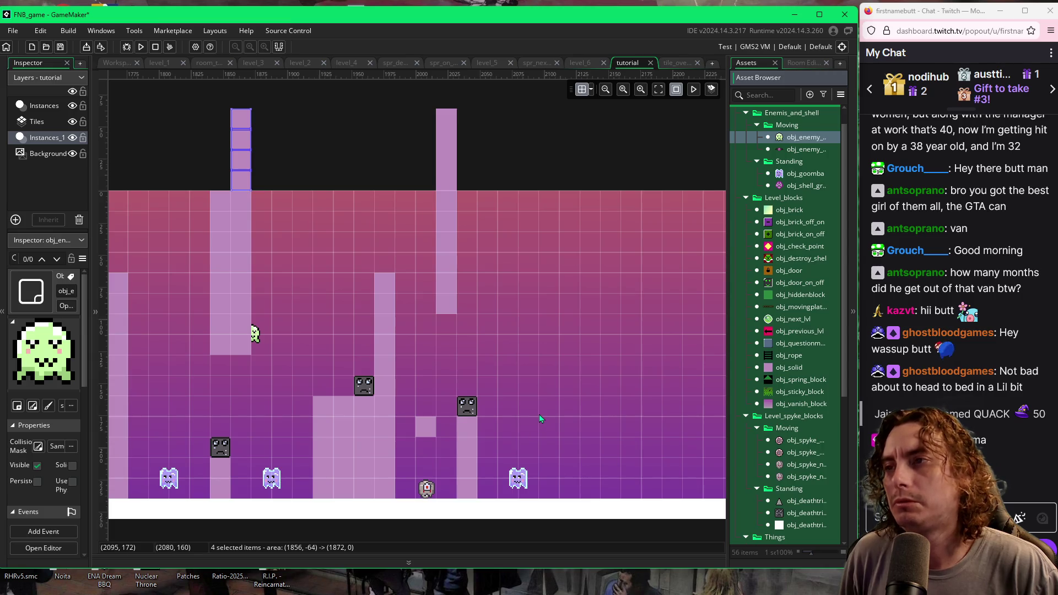
Step: Paint obj_solid blocks at the room's bottom right, including a five-block vertical column
click(770, 367)
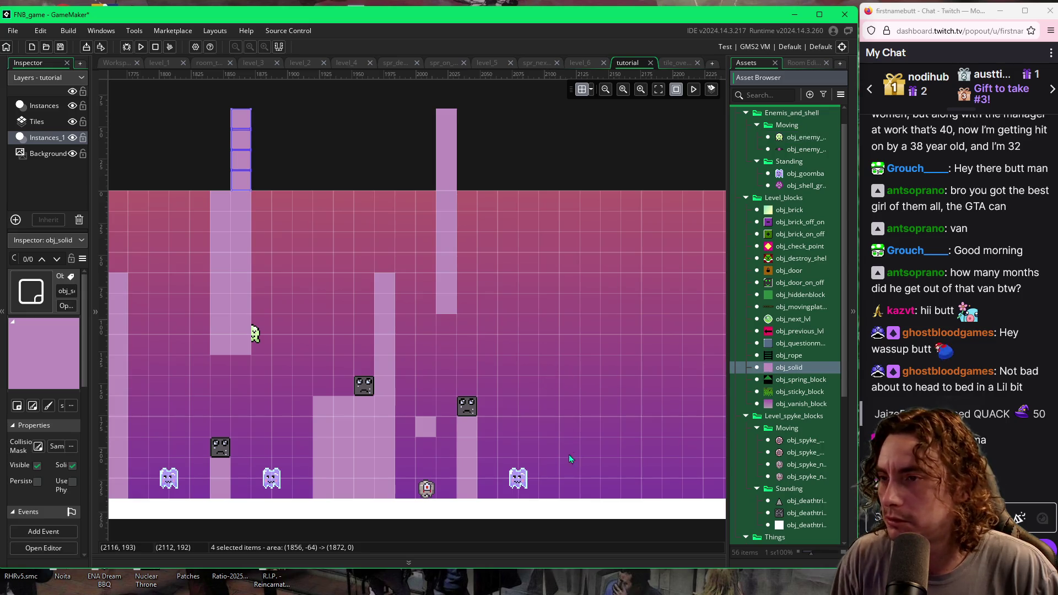
alt+click(569, 487)
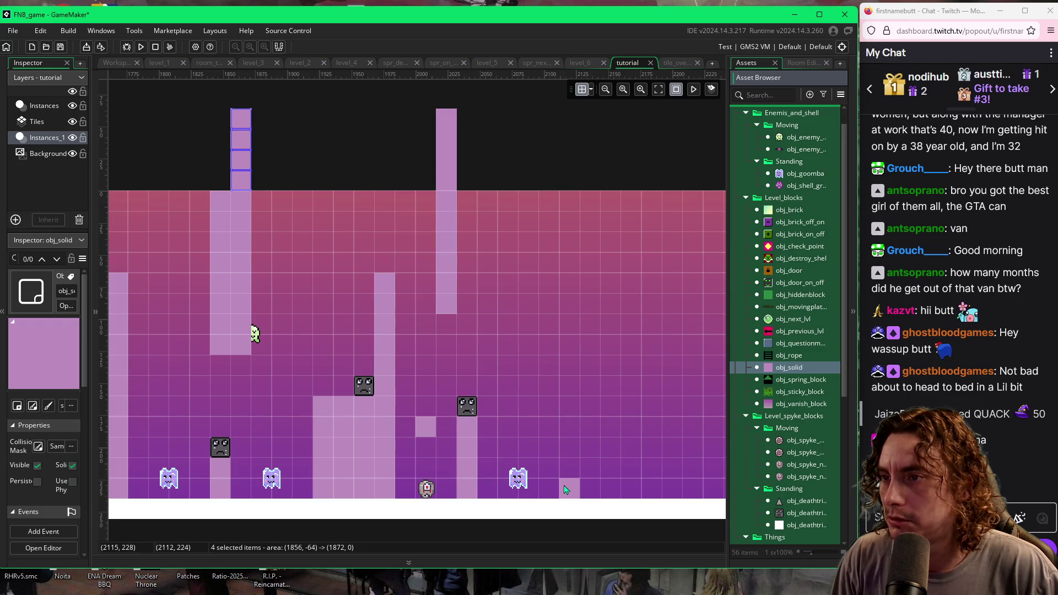
alt+click(554, 487)
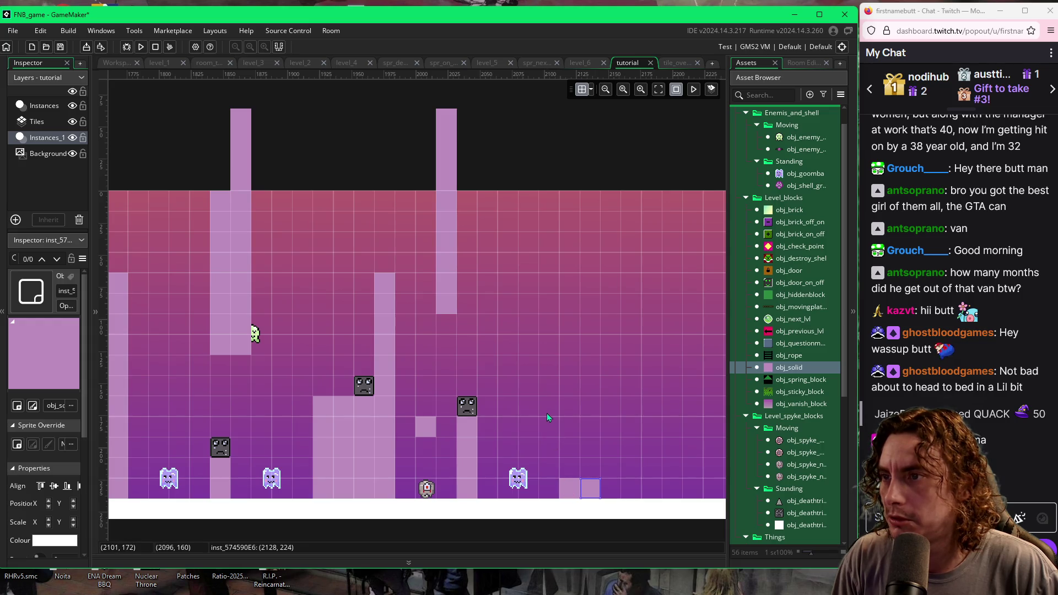
drag(547, 414, 550, 337)
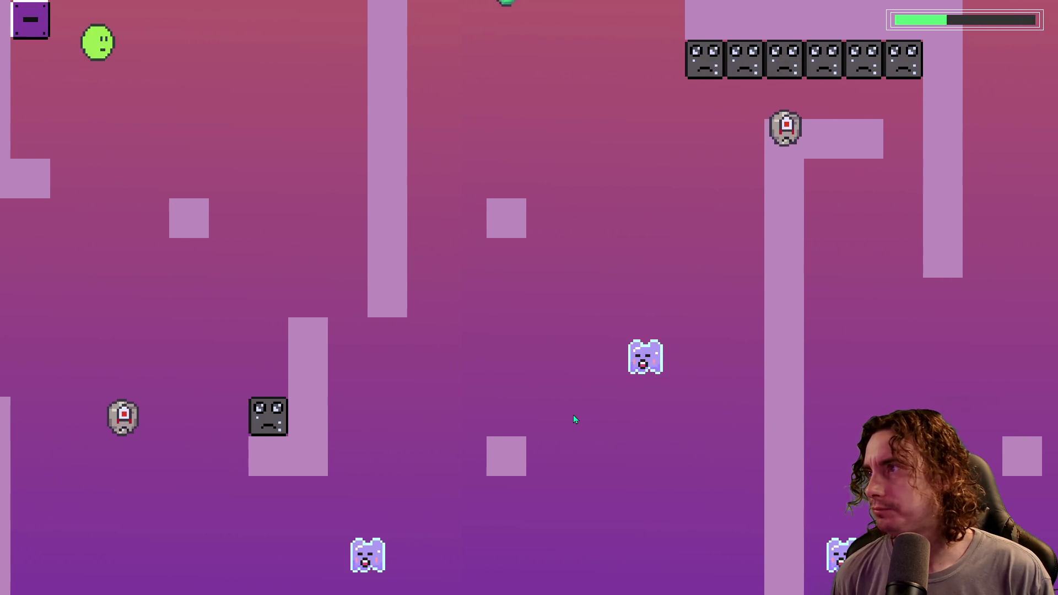
Step: Jump the slime over the left block and the smiley blocks, up onto the tall platform
key(space)
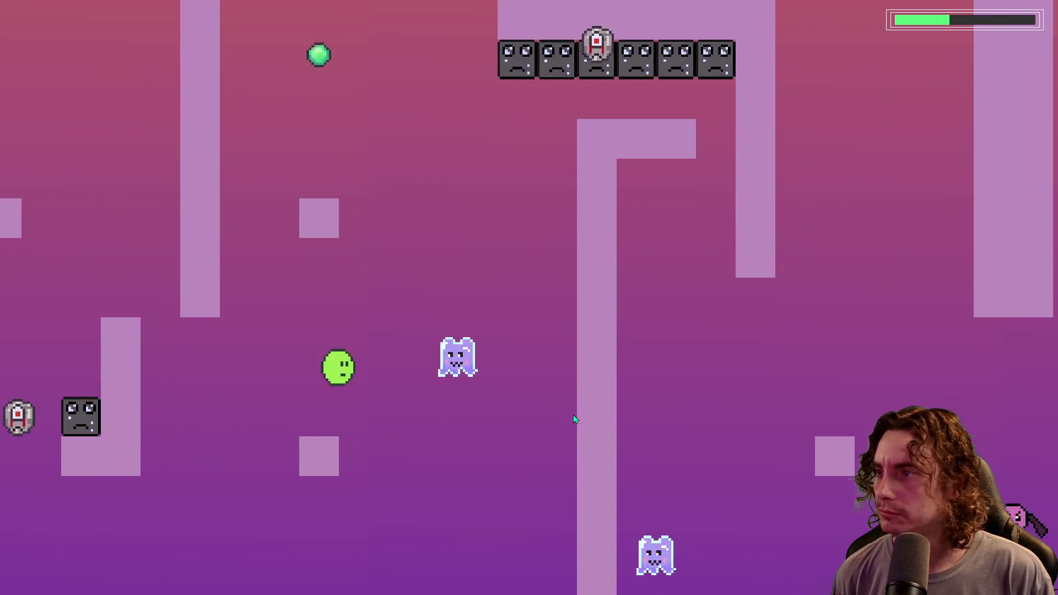
key(space)
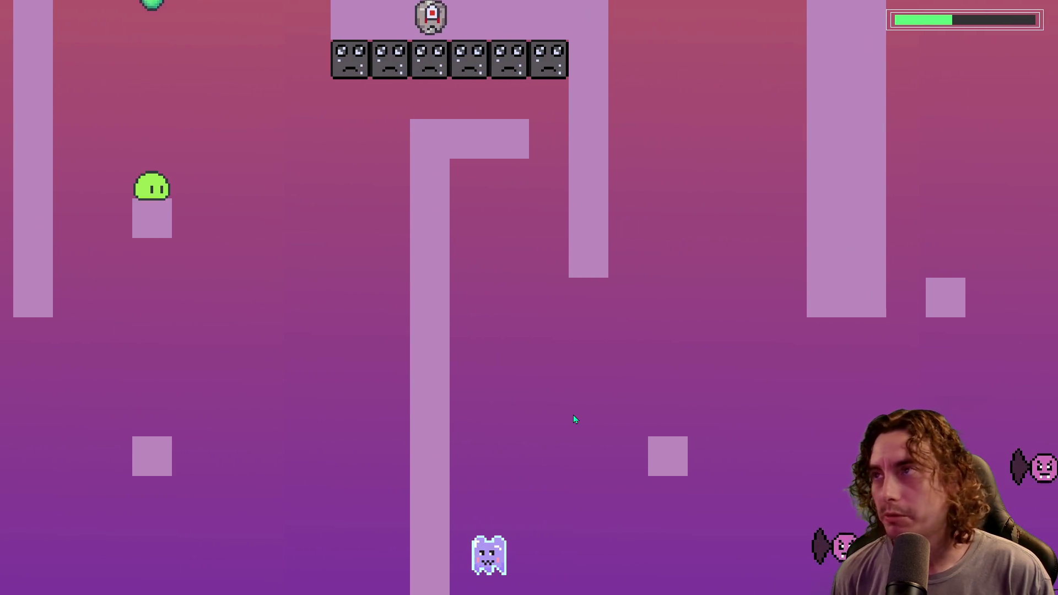
key(space)
key(space)
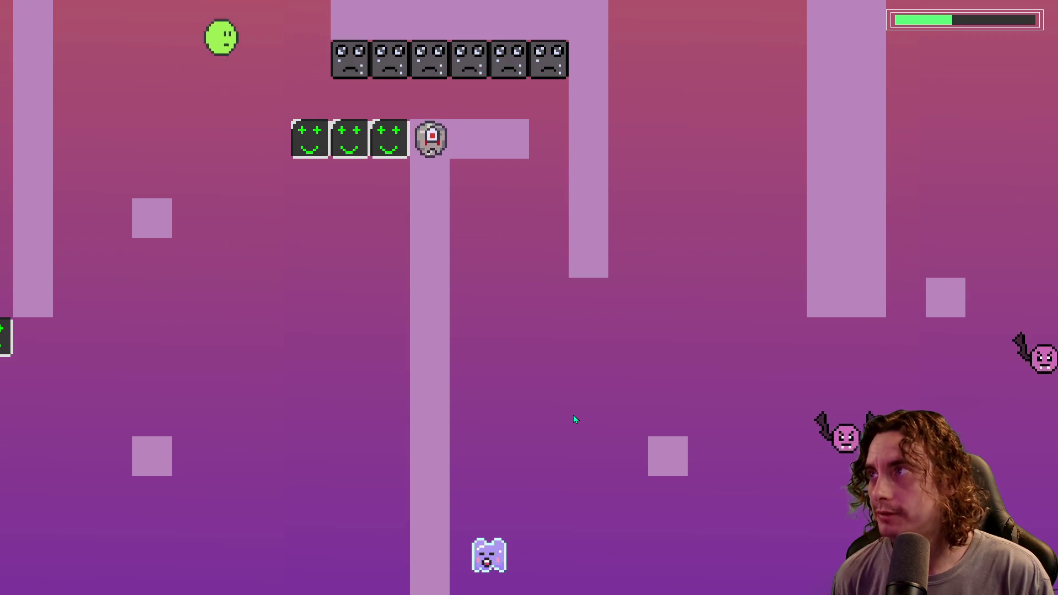
key(space)
key(space)
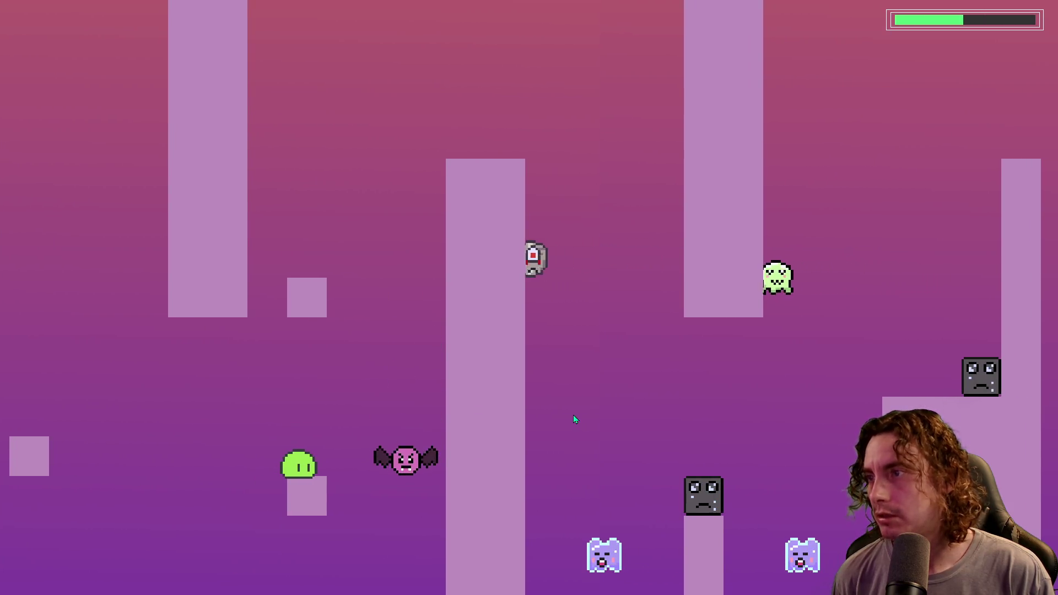
key(space)
key(space)
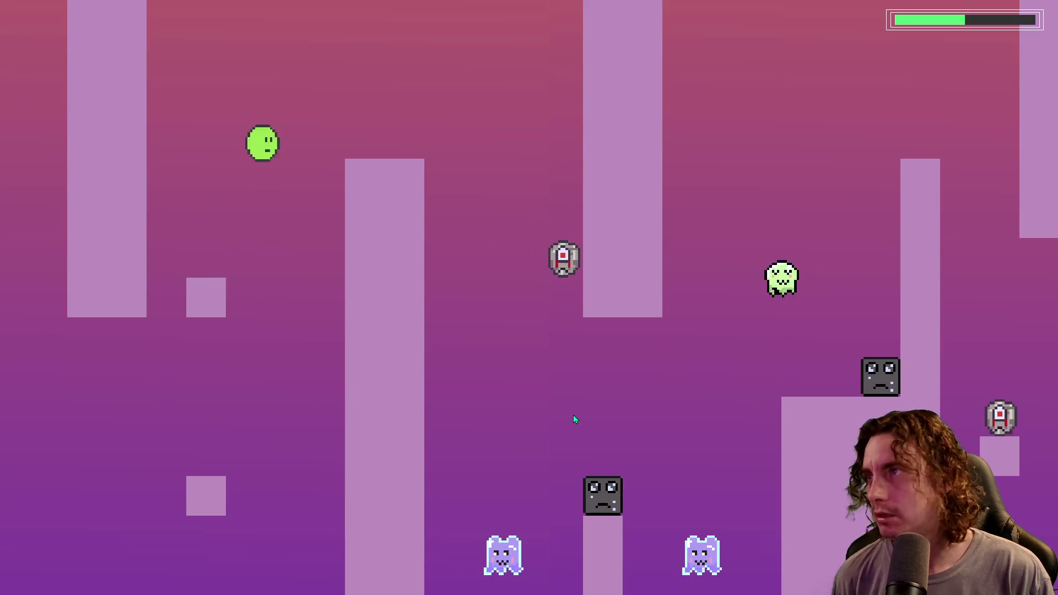
key(space)
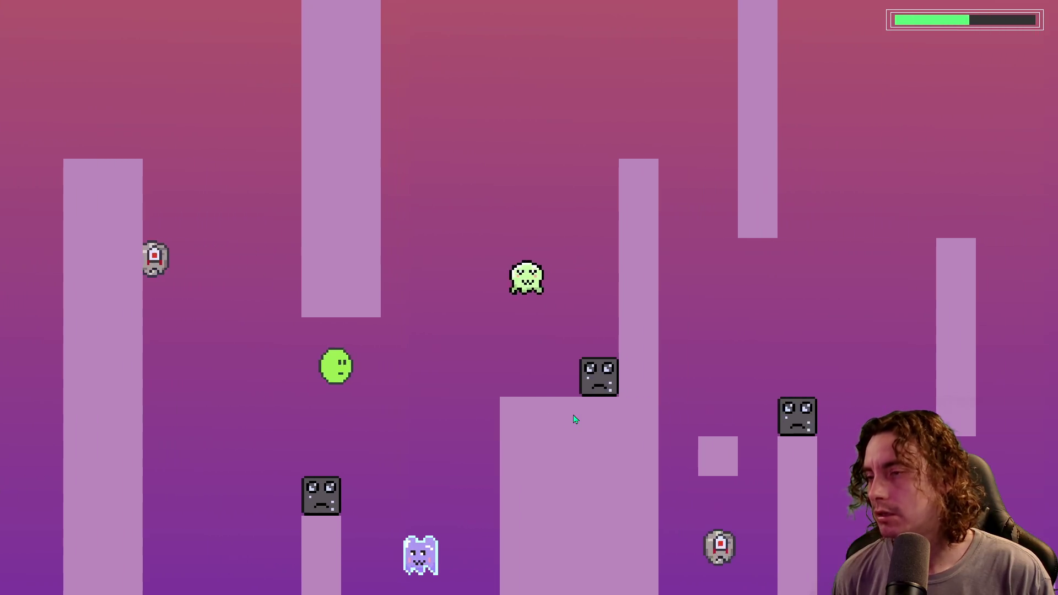
key(space)
key(space)
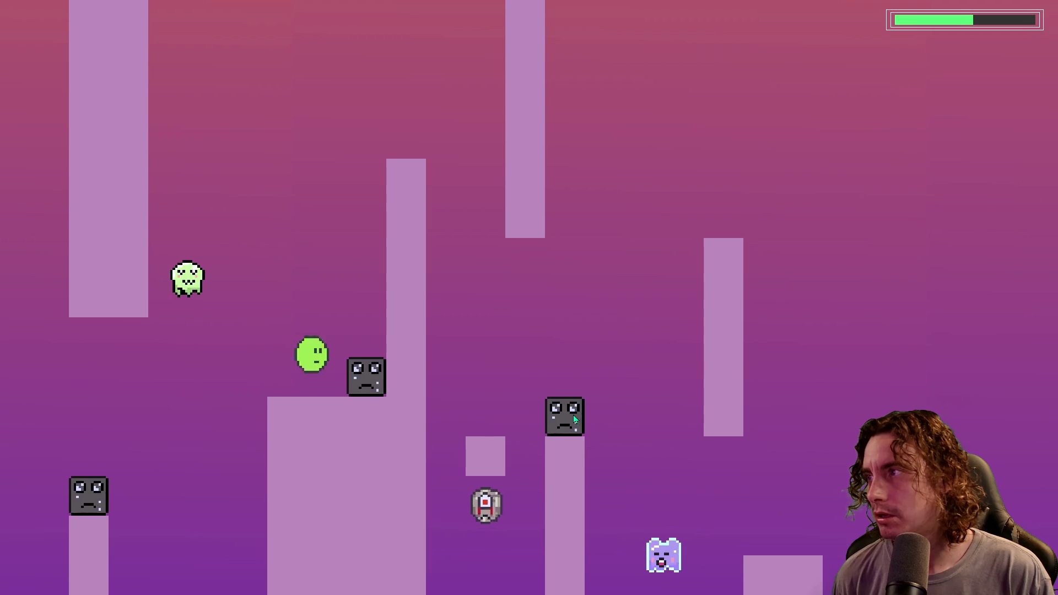
key(space)
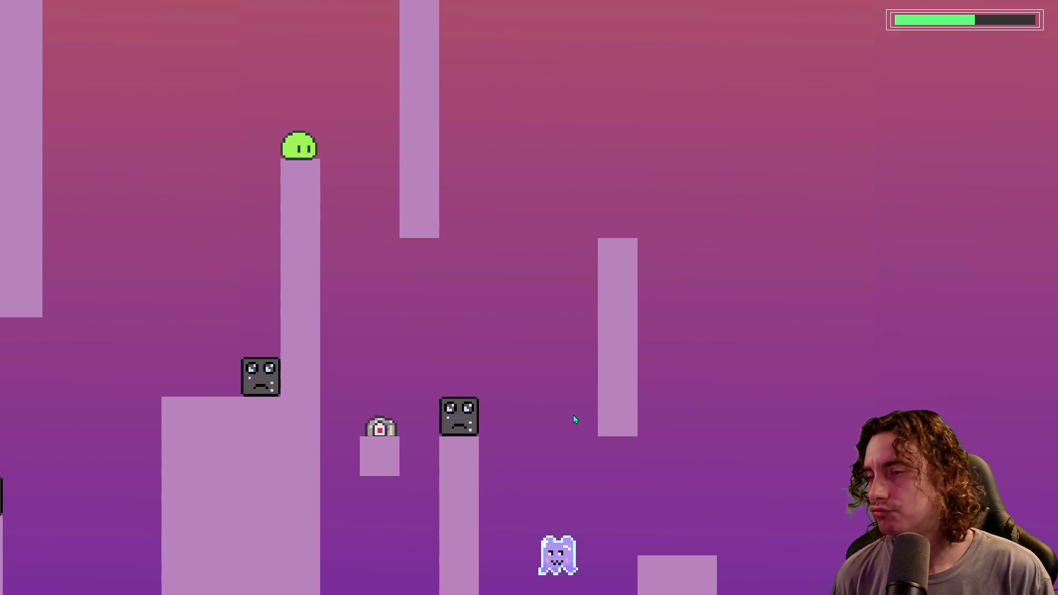
key(space)
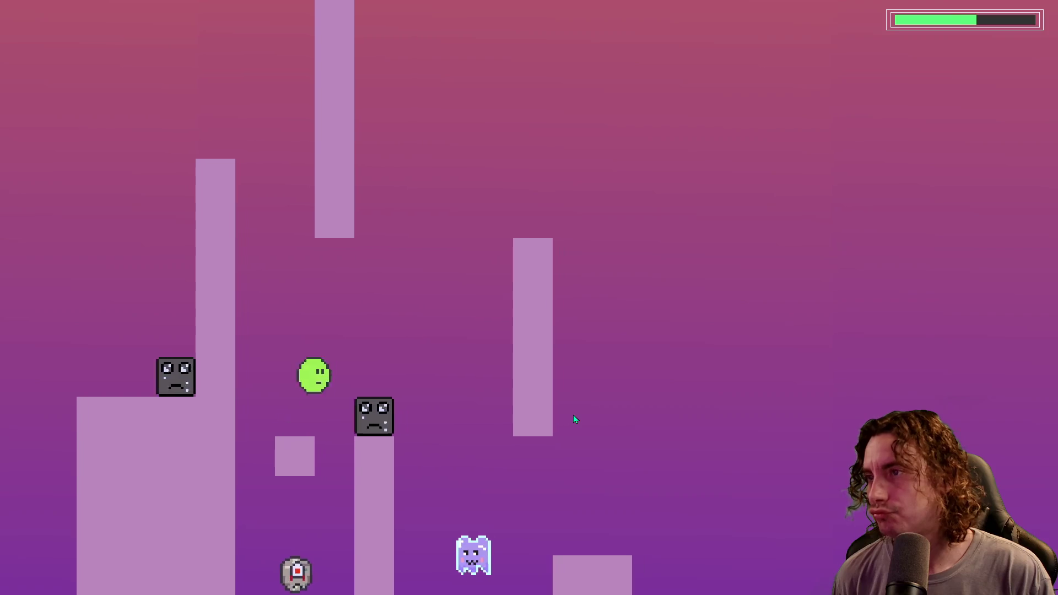
key(space)
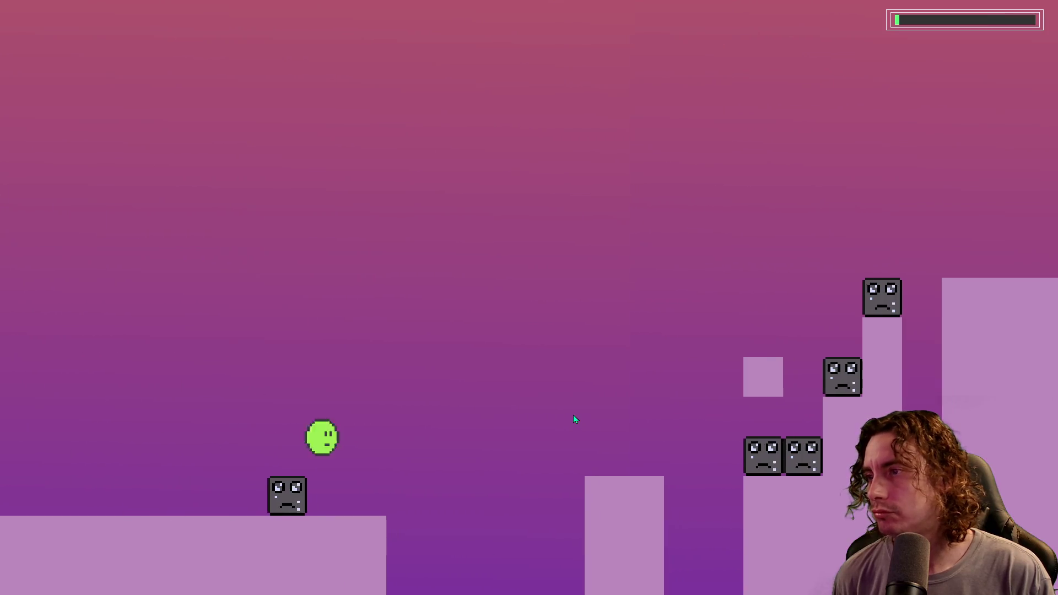
key(space)
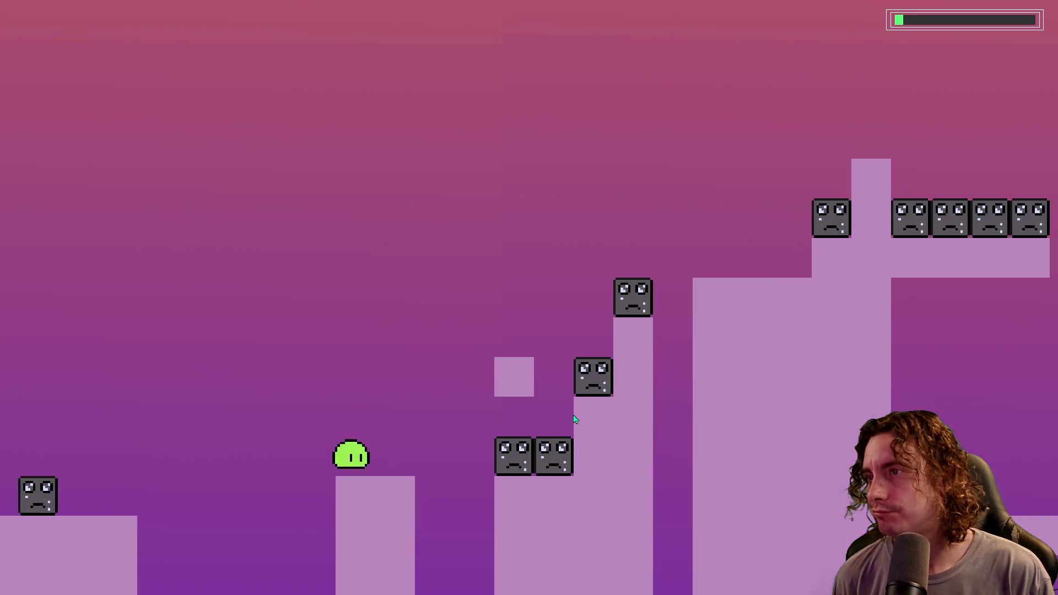
key(space)
key(space)
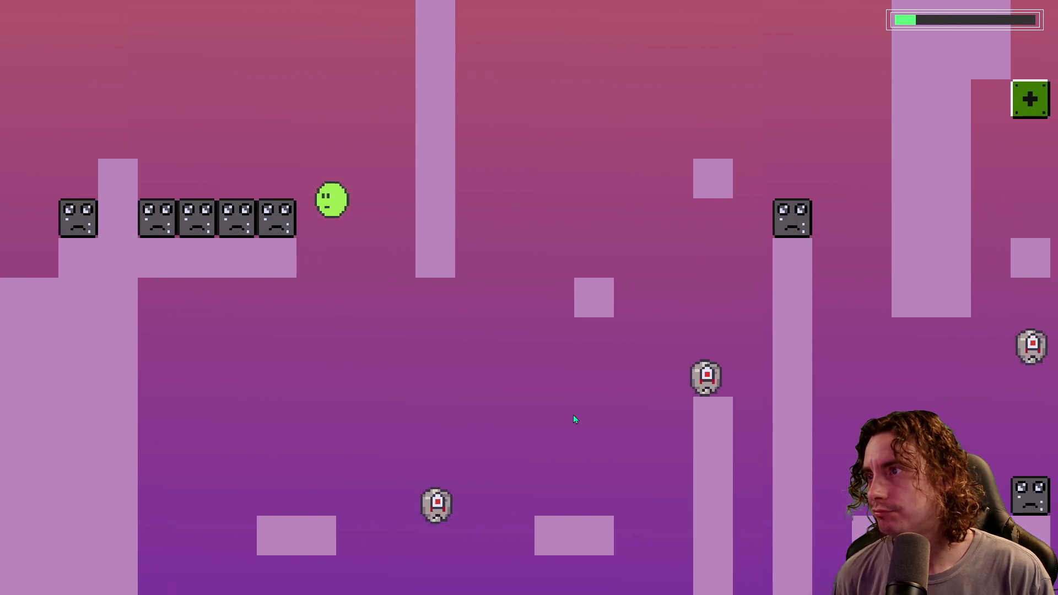
Step: Climb the slime up the step blocks and keep hopping rightward through the level
key(space)
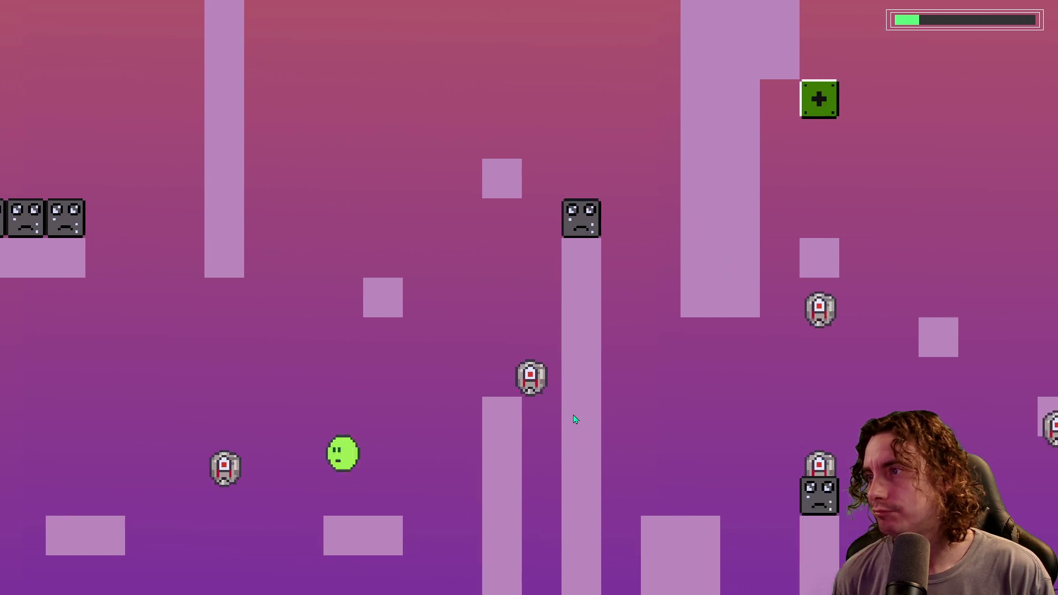
key(space)
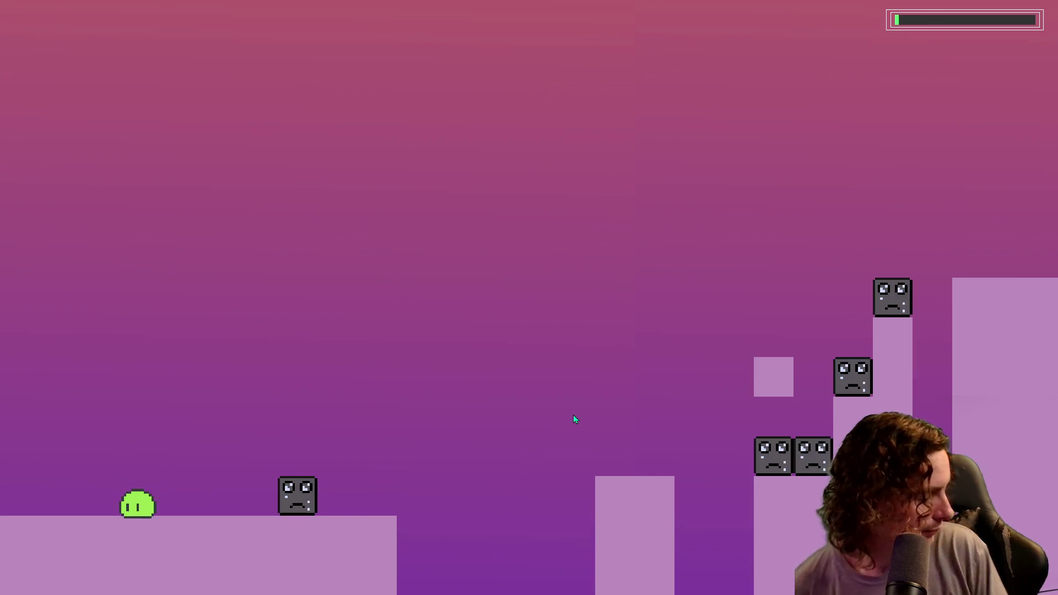
key(space)
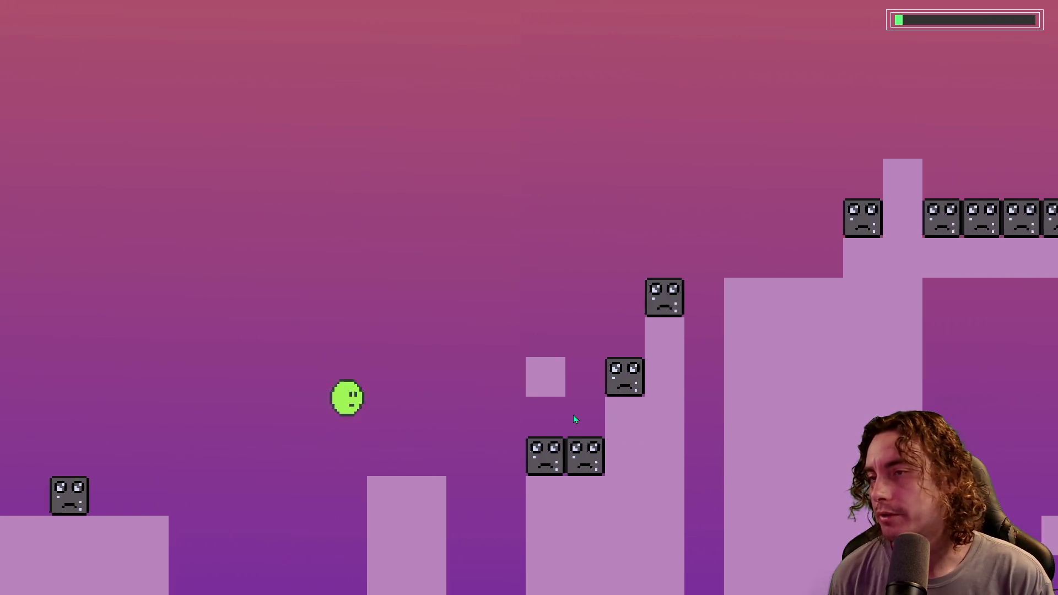
key(space)
key(space)
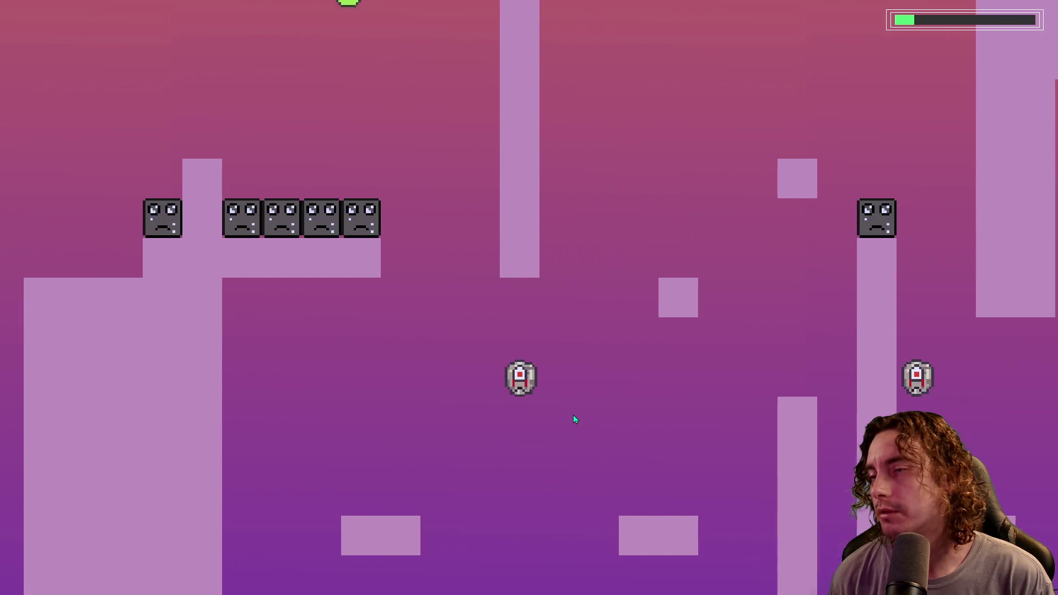
key(space)
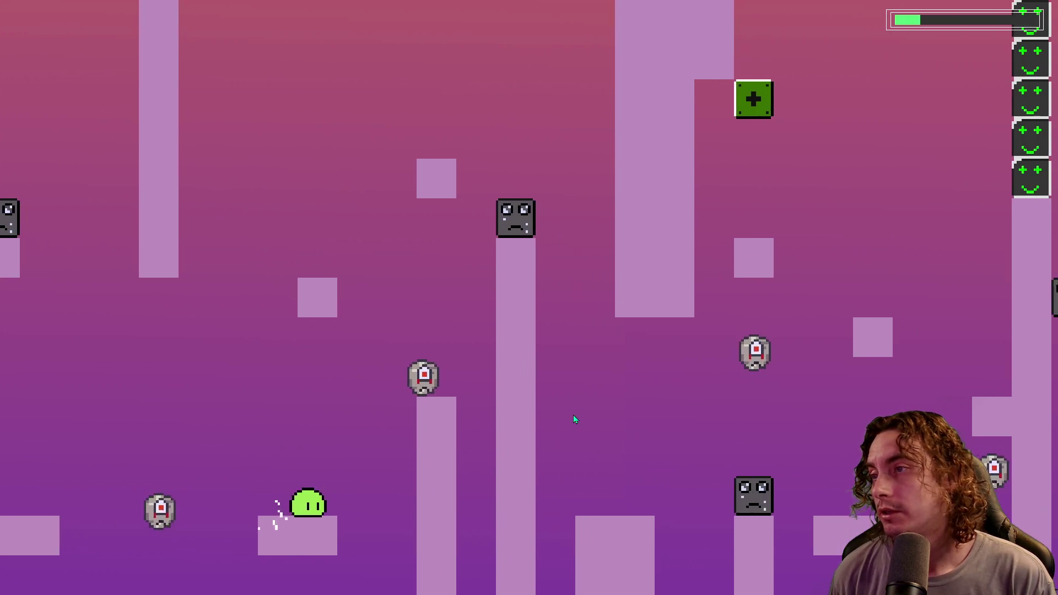
key(space)
key(space)
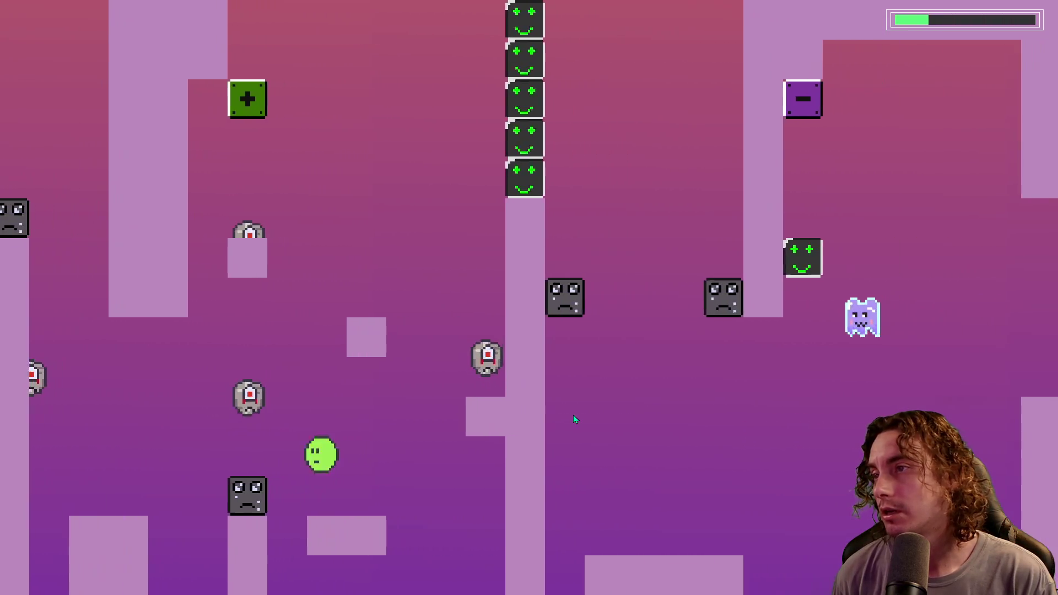
key(space)
key(space)
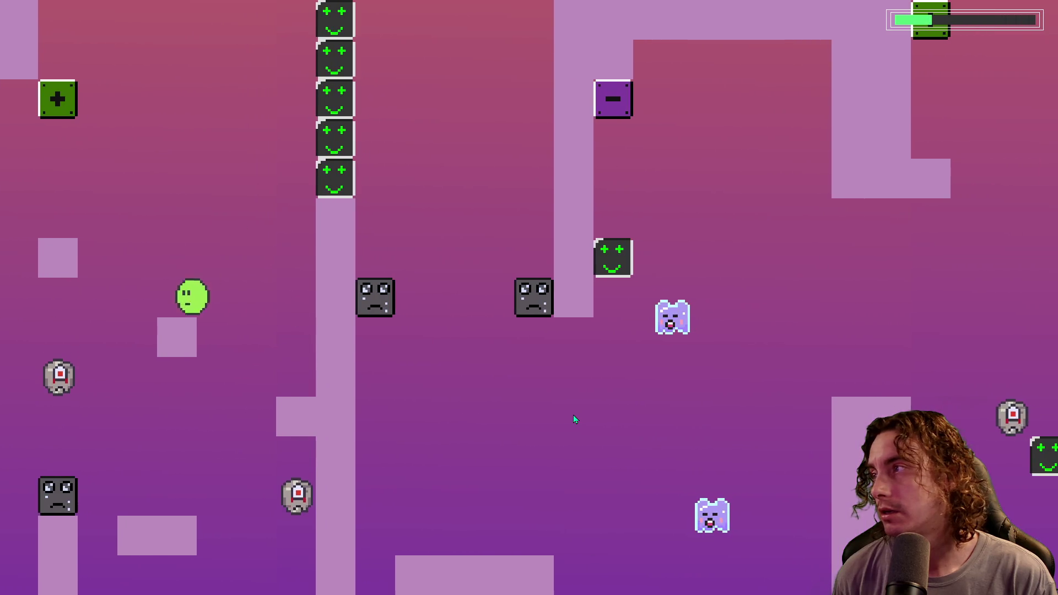
key(space)
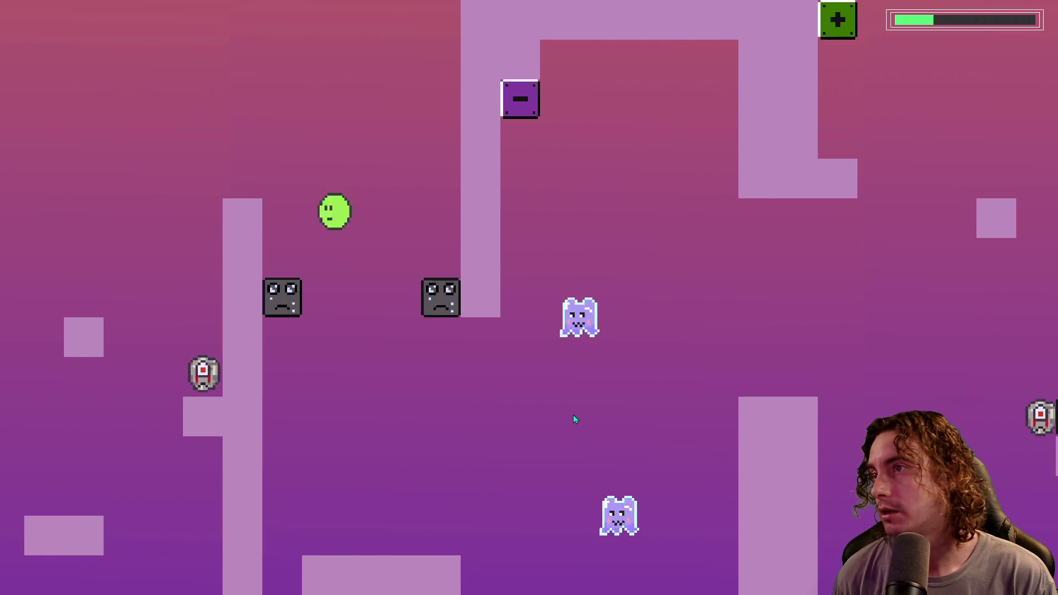
key(space)
key(space)
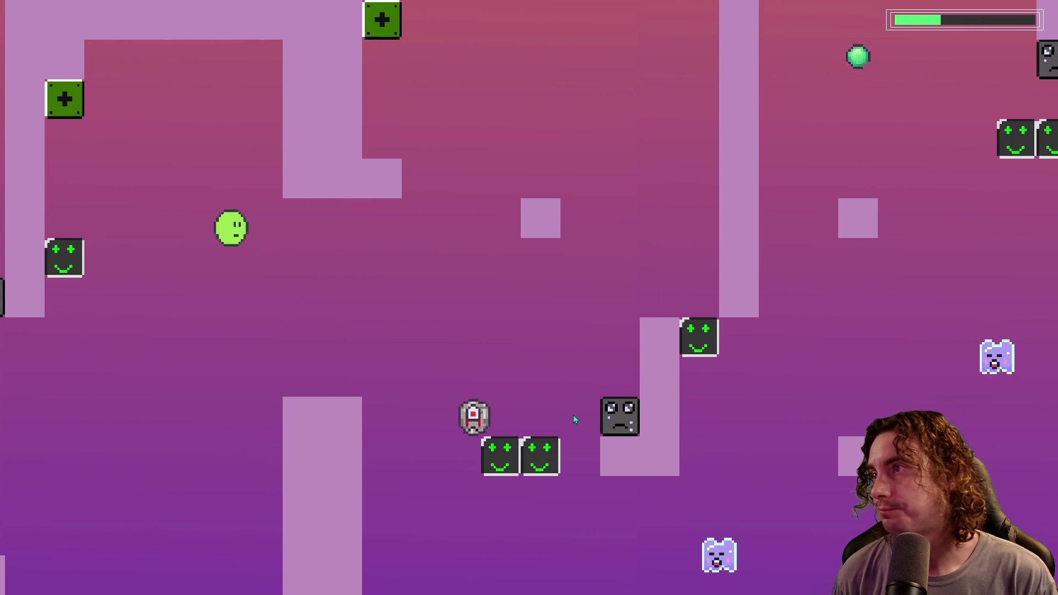
key(space)
key(space)
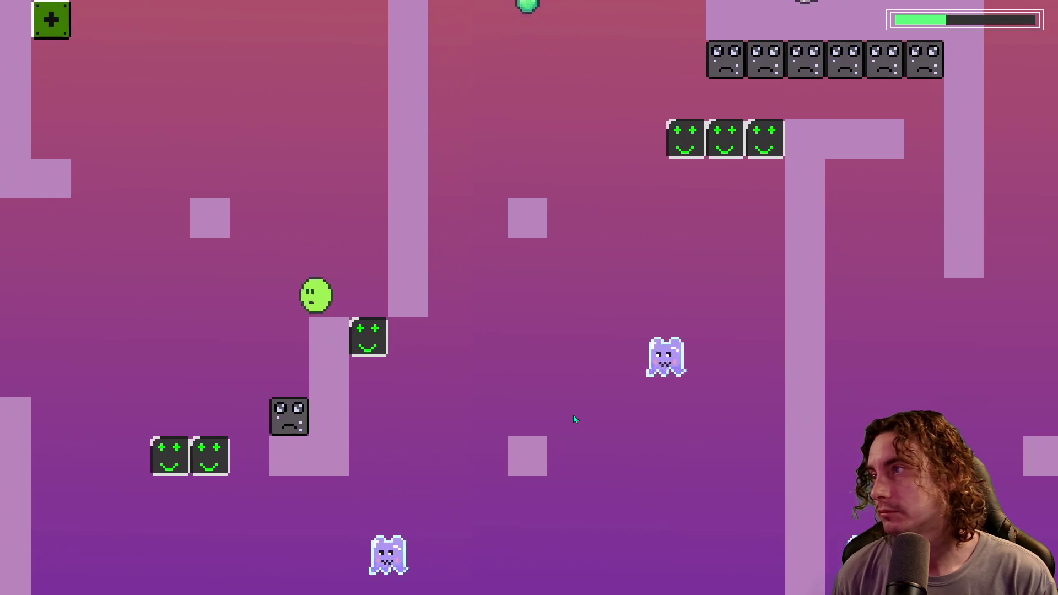
key(space)
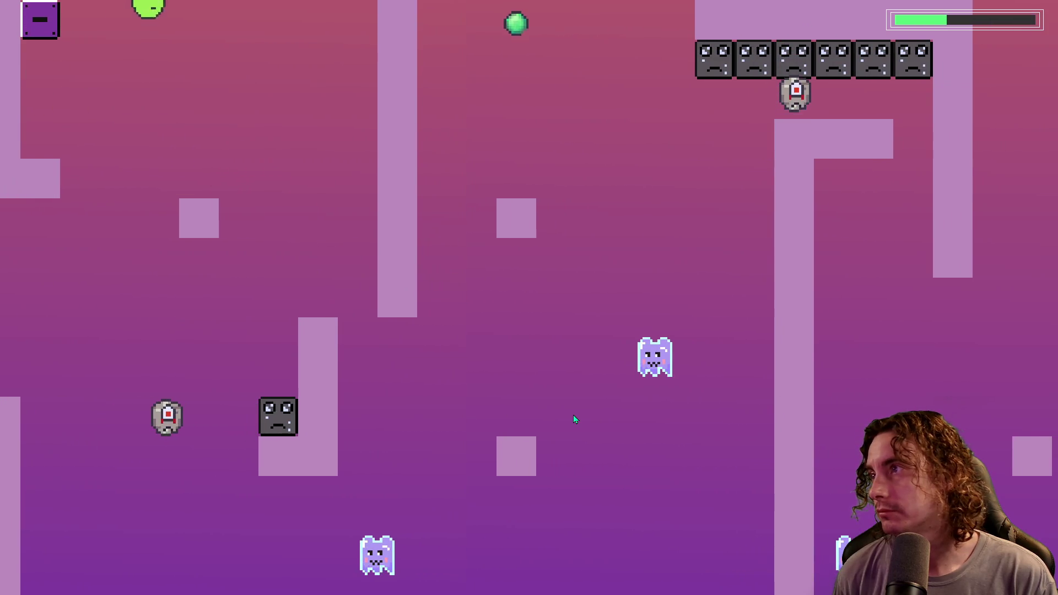
key(space)
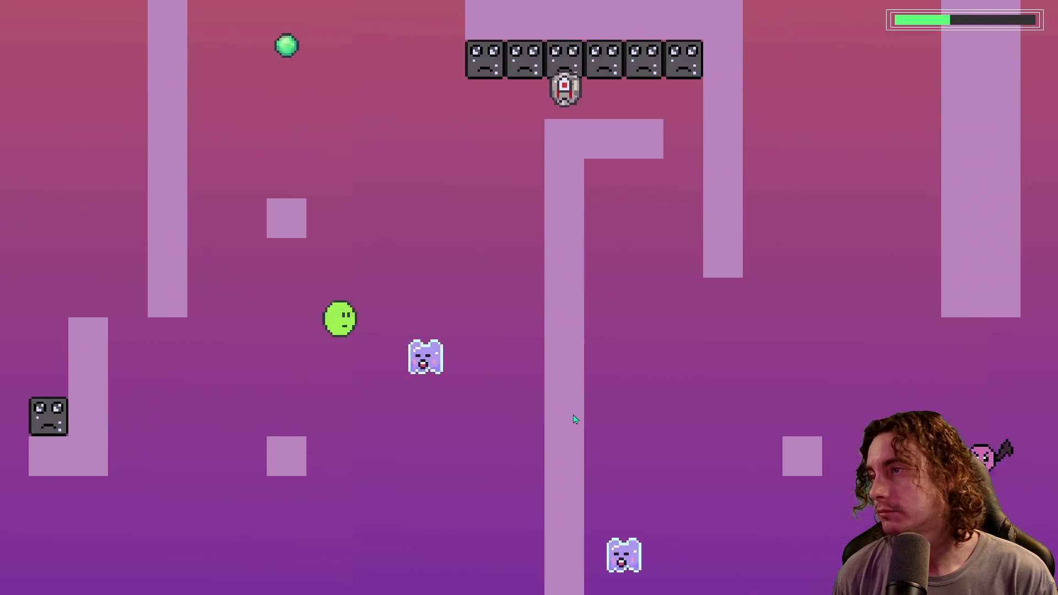
key(space)
key(space)
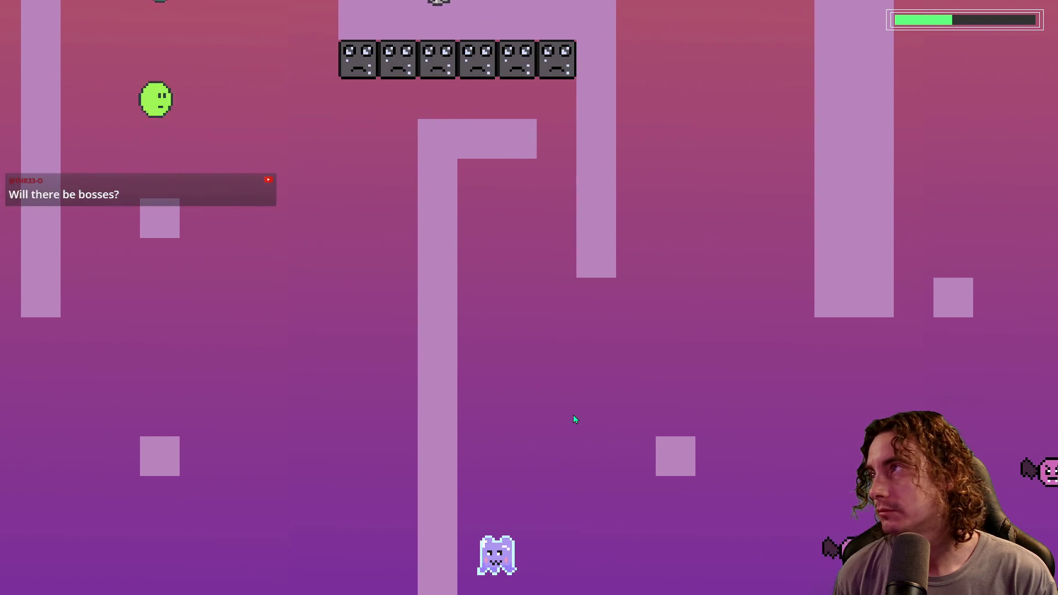
key(space)
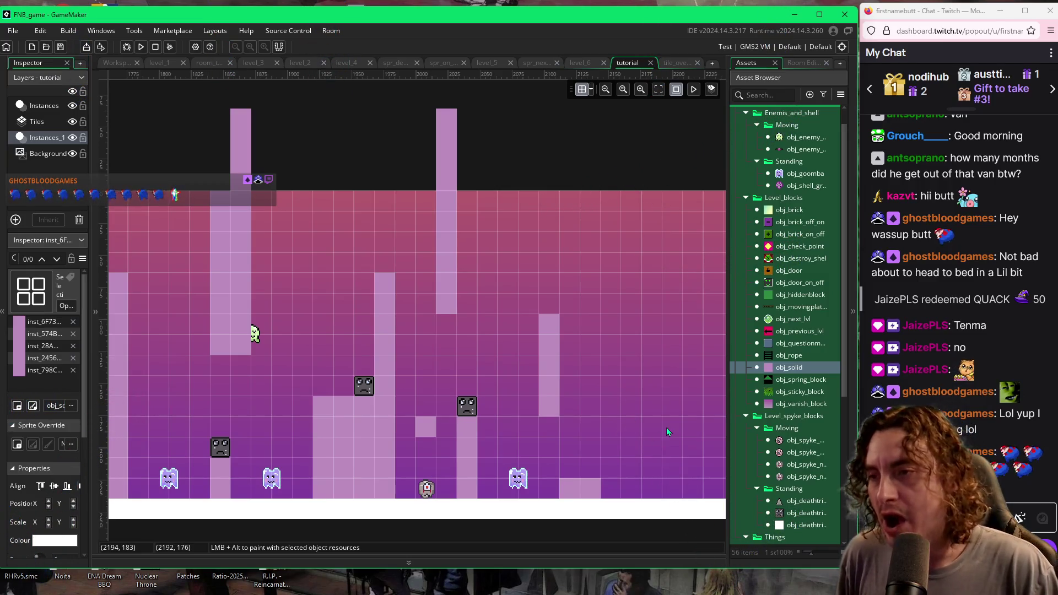
Step: Add three solid blocks beside the short central column's base, top and further right, then run with F5
drag(666, 427, 547, 431)
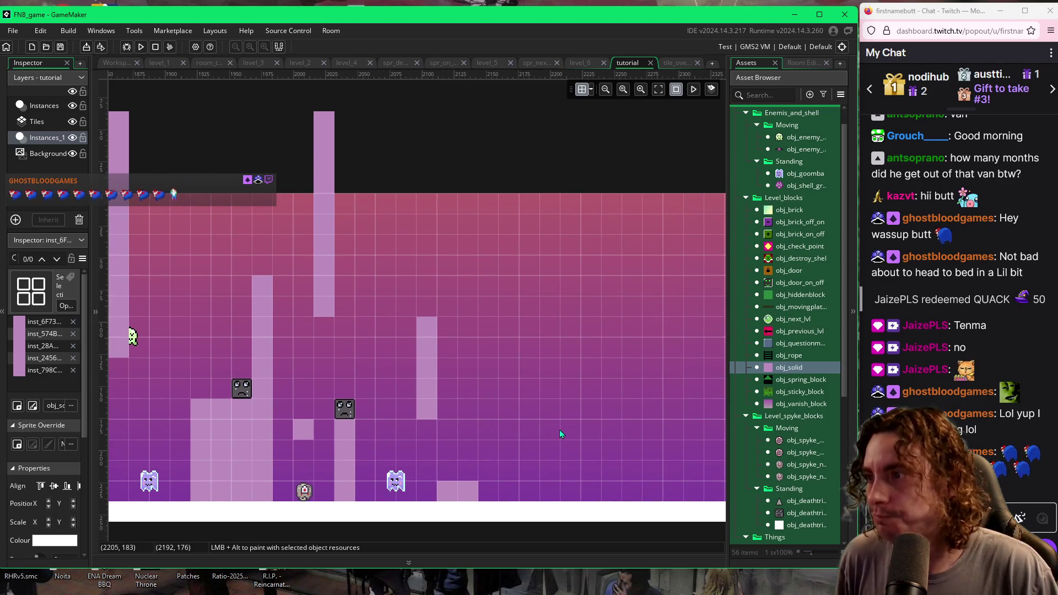
click(434, 331)
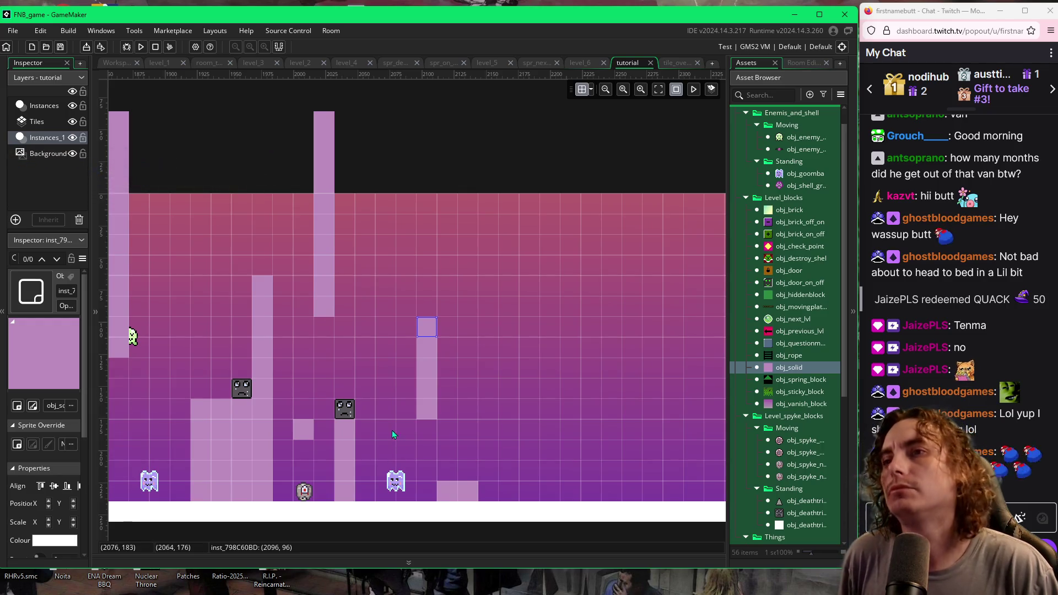
alt+click(451, 409)
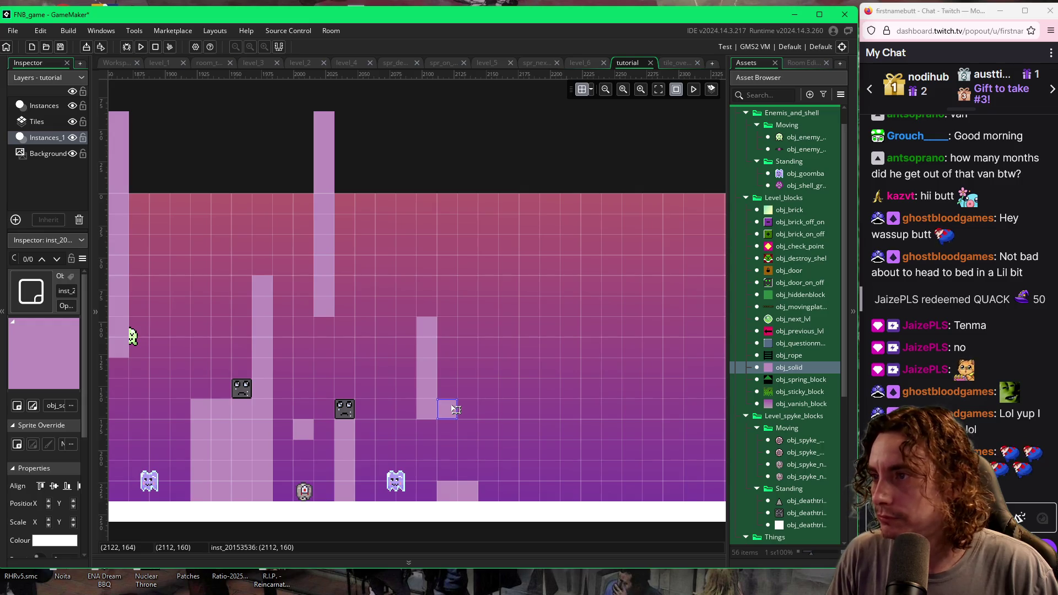
alt+click(447, 337)
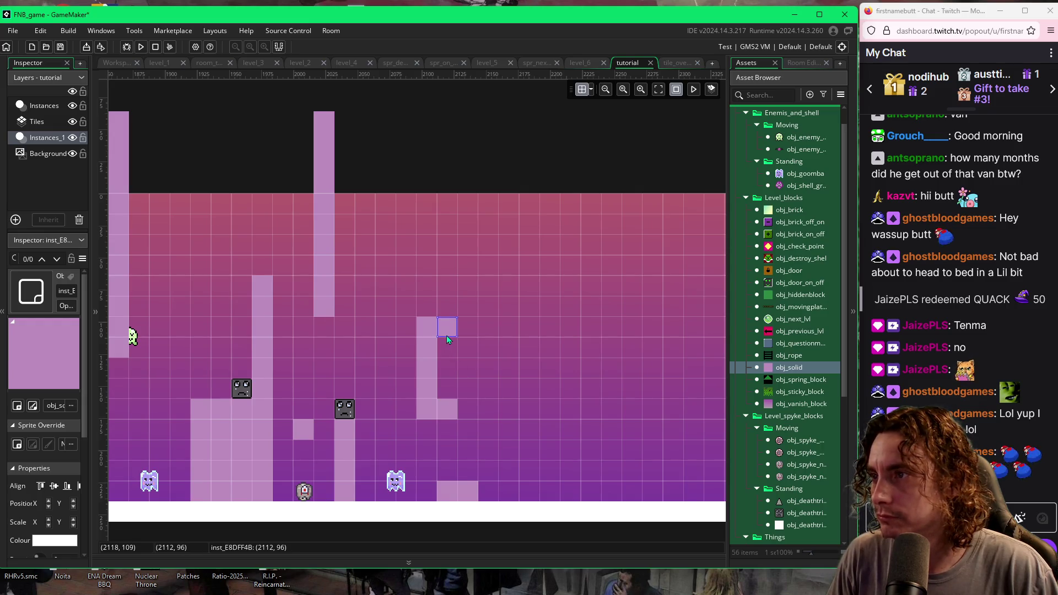
alt+click(510, 370)
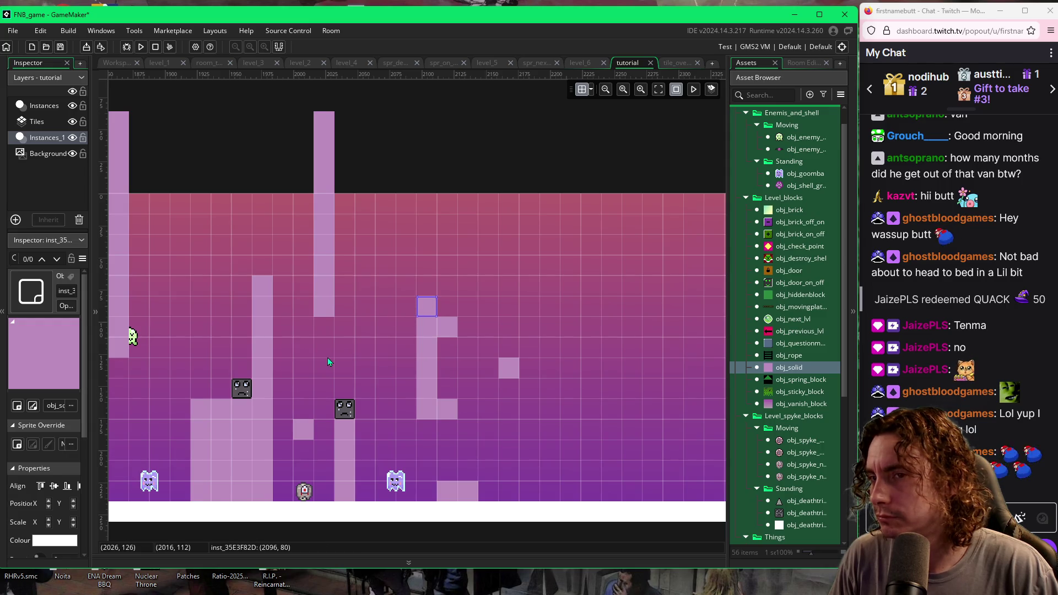
key(F5)
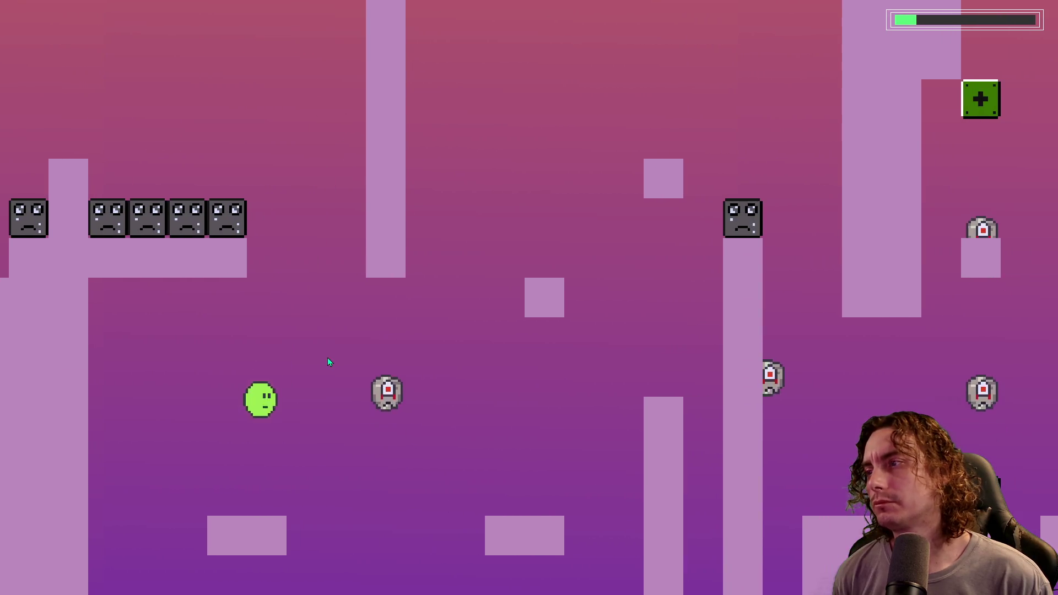
Step: Jump the slime up through the gap, hit the minus block, and land on the smiley blocks
key(space)
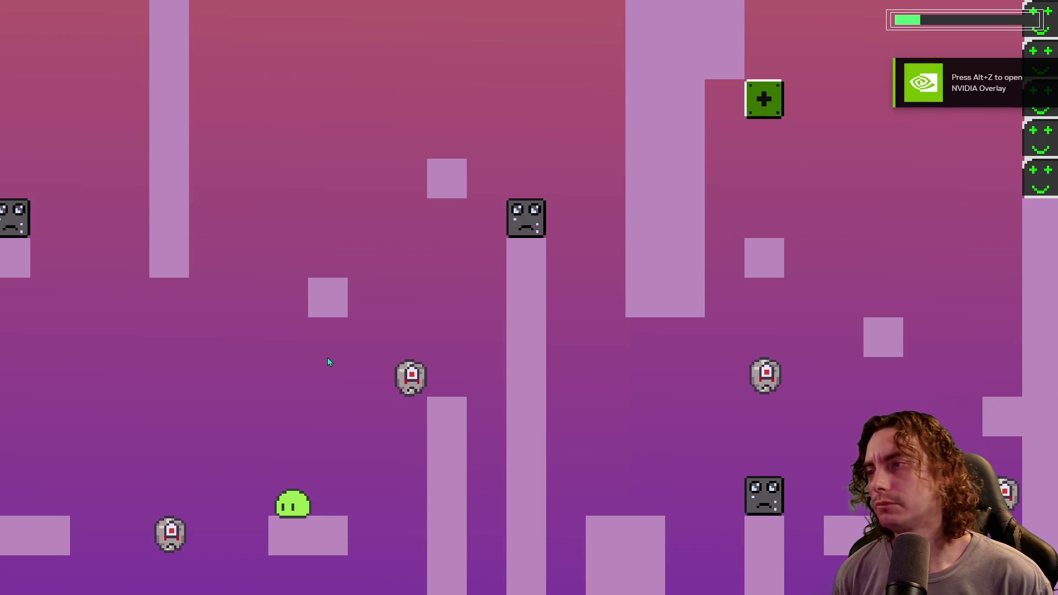
key(space)
key(Left)
key(space)
key(Right)
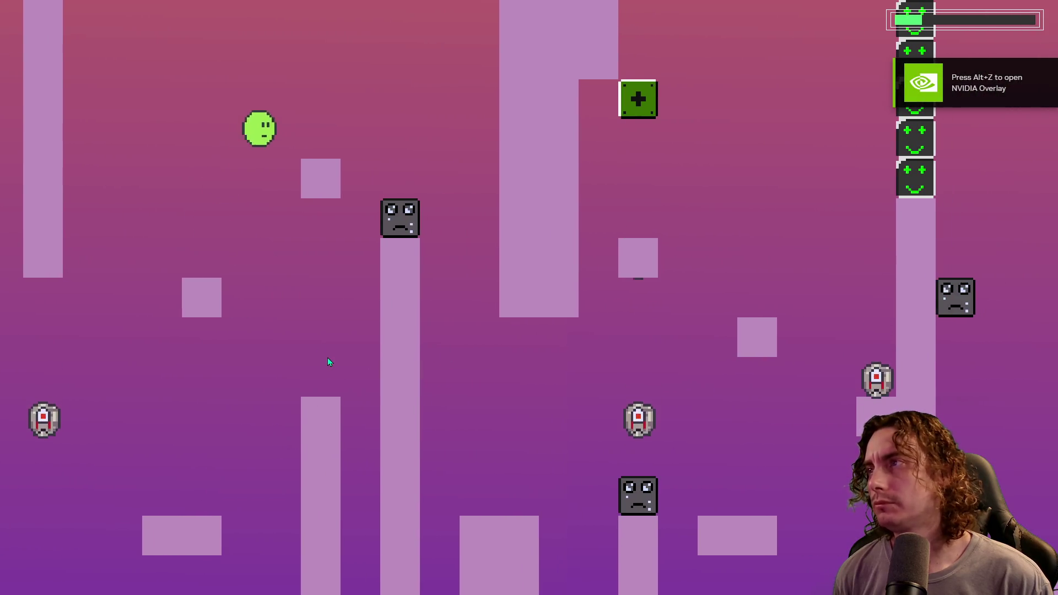
key(space)
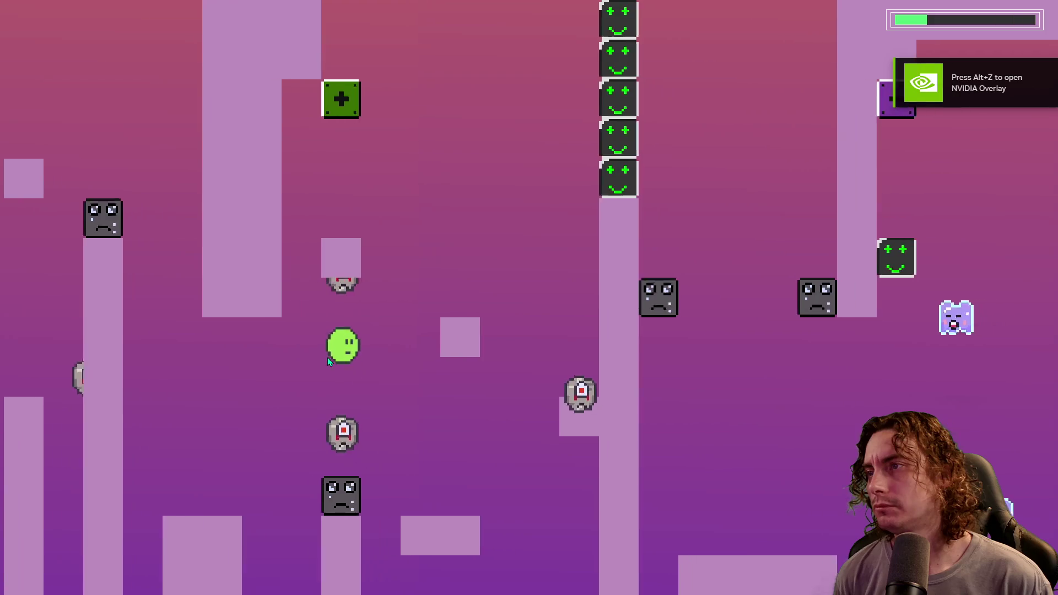
key(space)
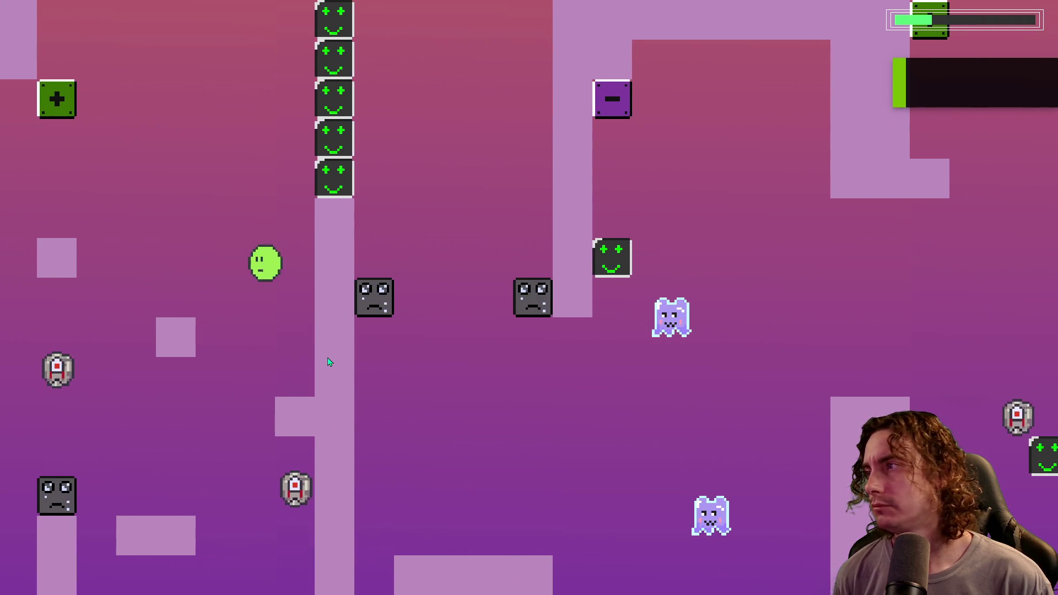
key(Right)
key(space)
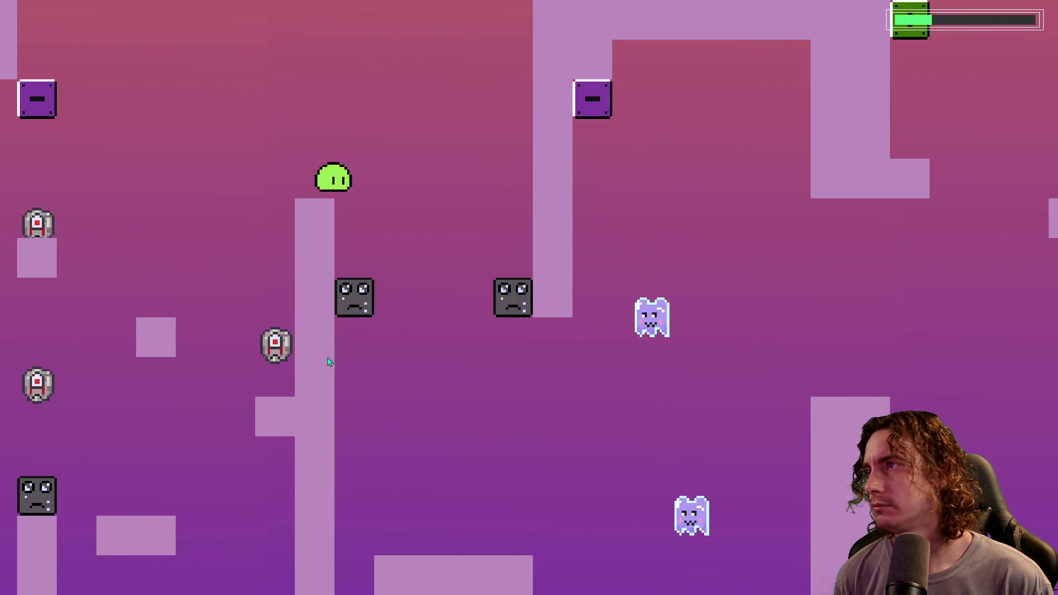
key(space)
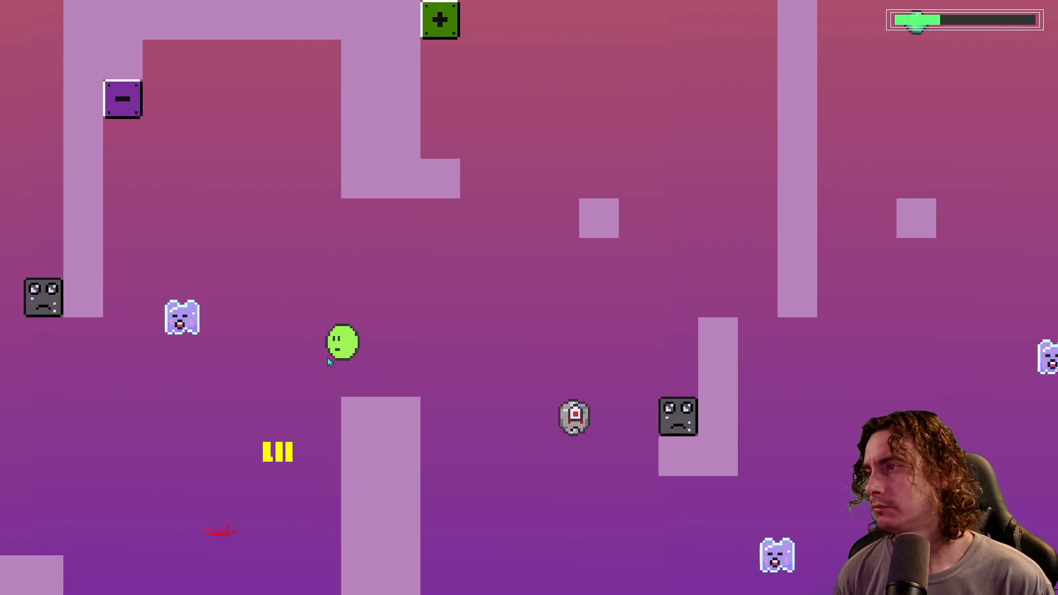
key(space)
key(Right)
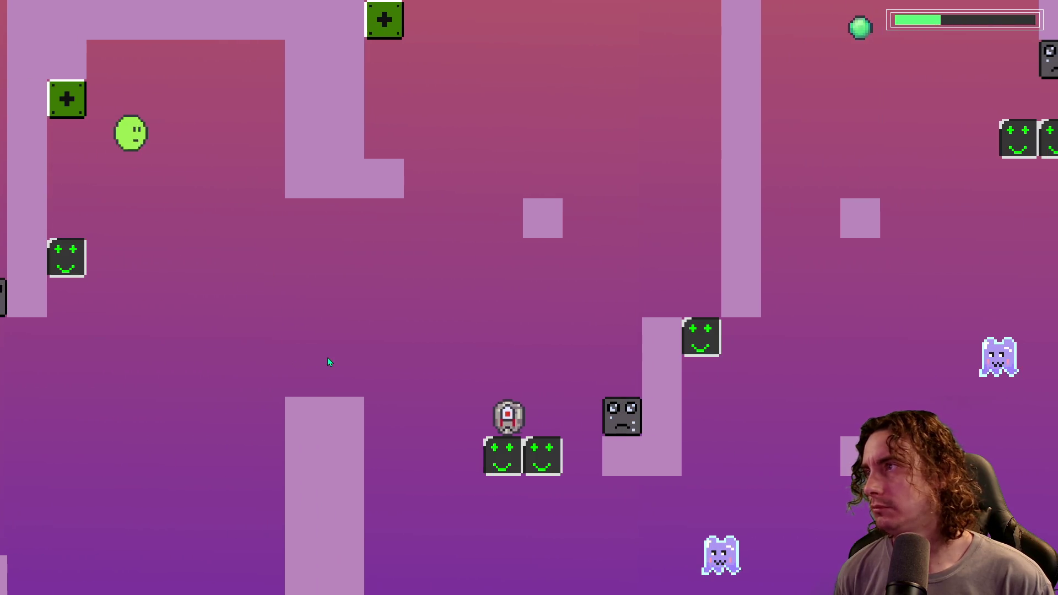
key(space)
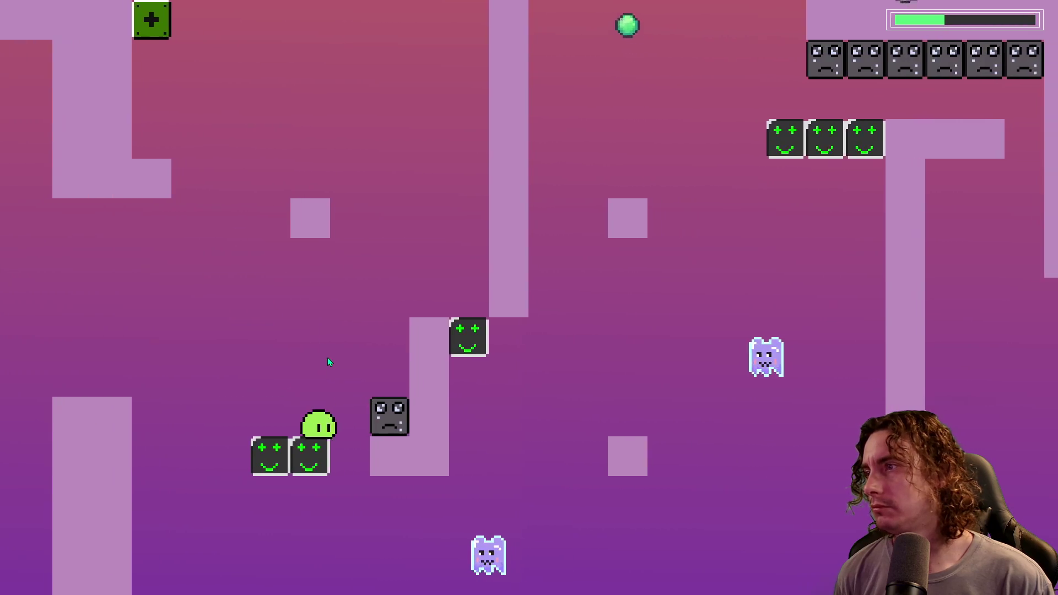
Step: Keep the slime moving right onto a pink block, flipping sad blocks to happy
key(space)
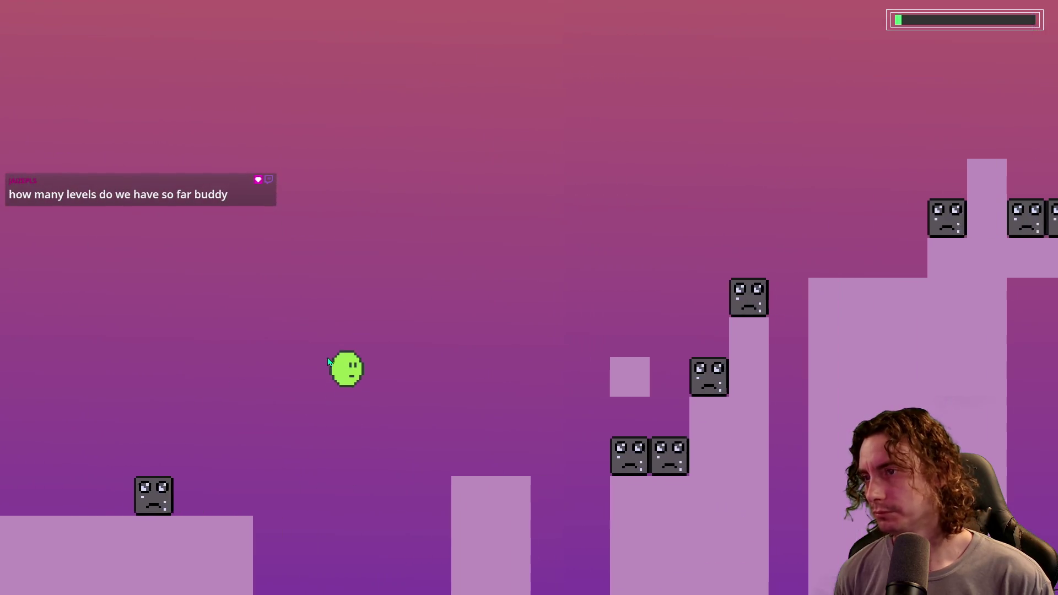
key(space)
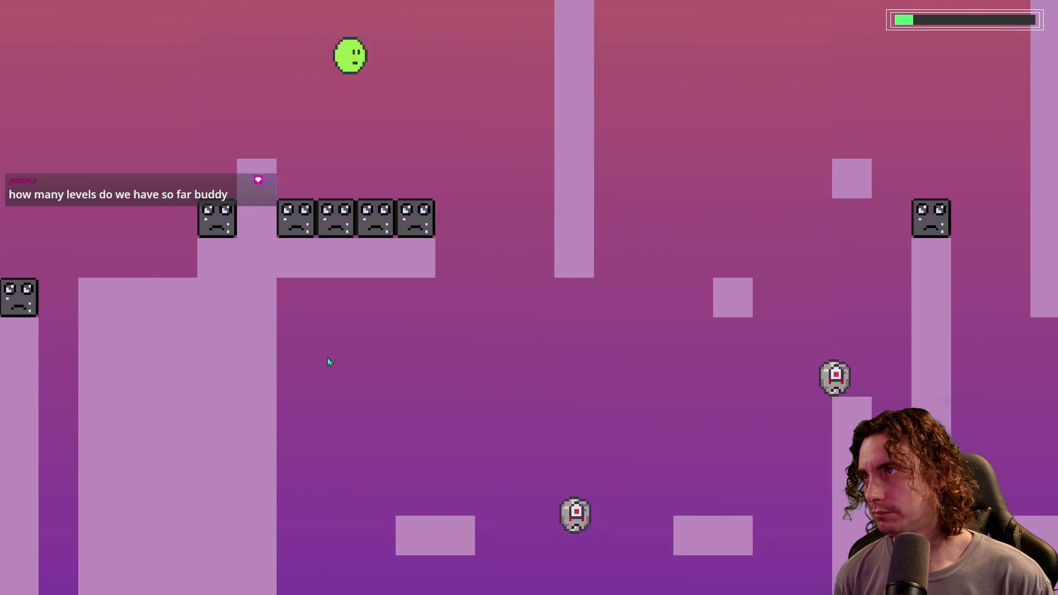
key(space)
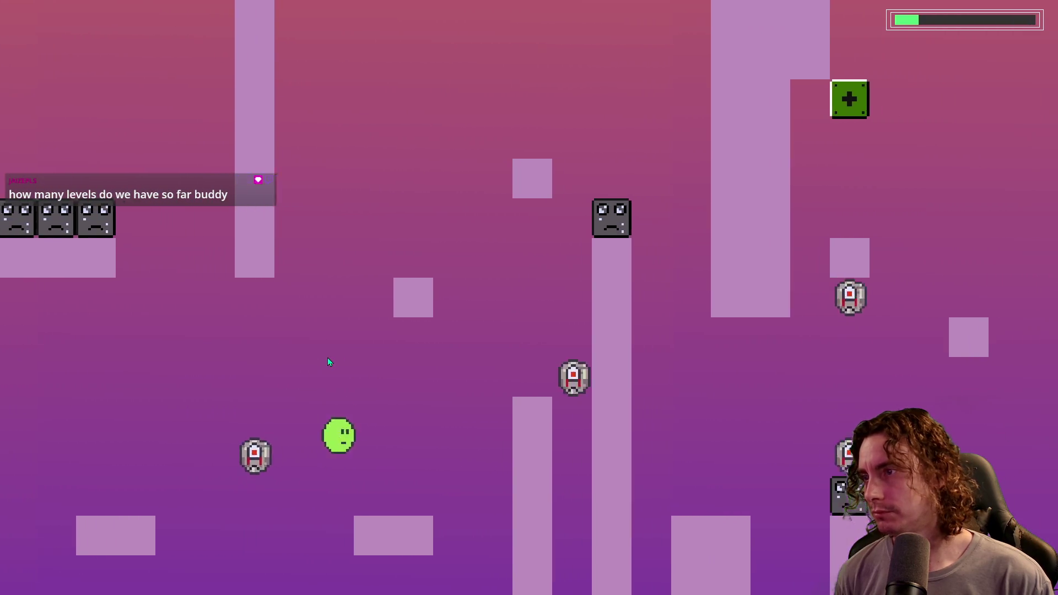
key(space)
key(space)
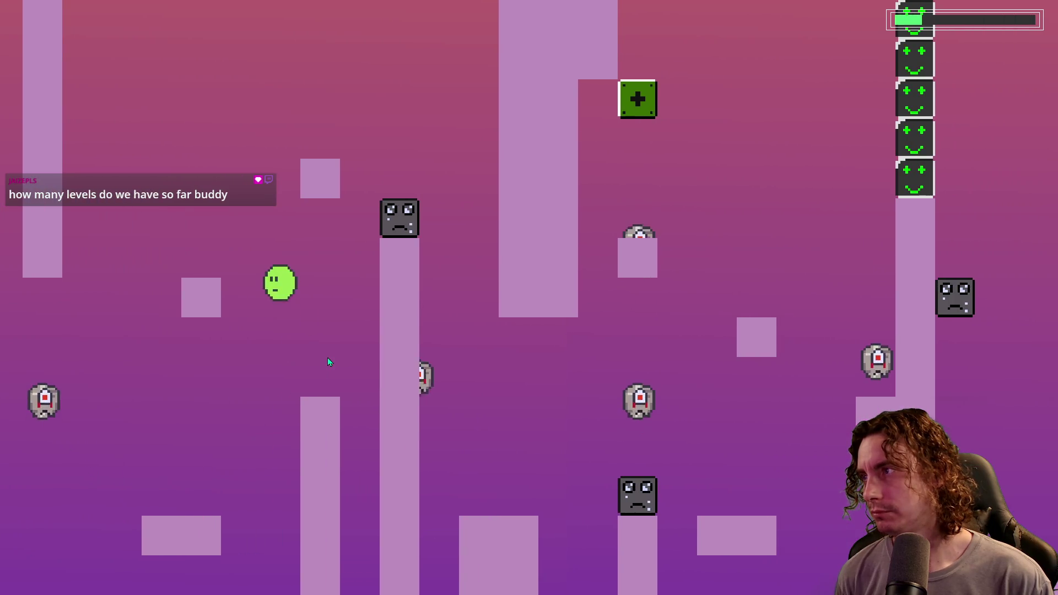
key(space)
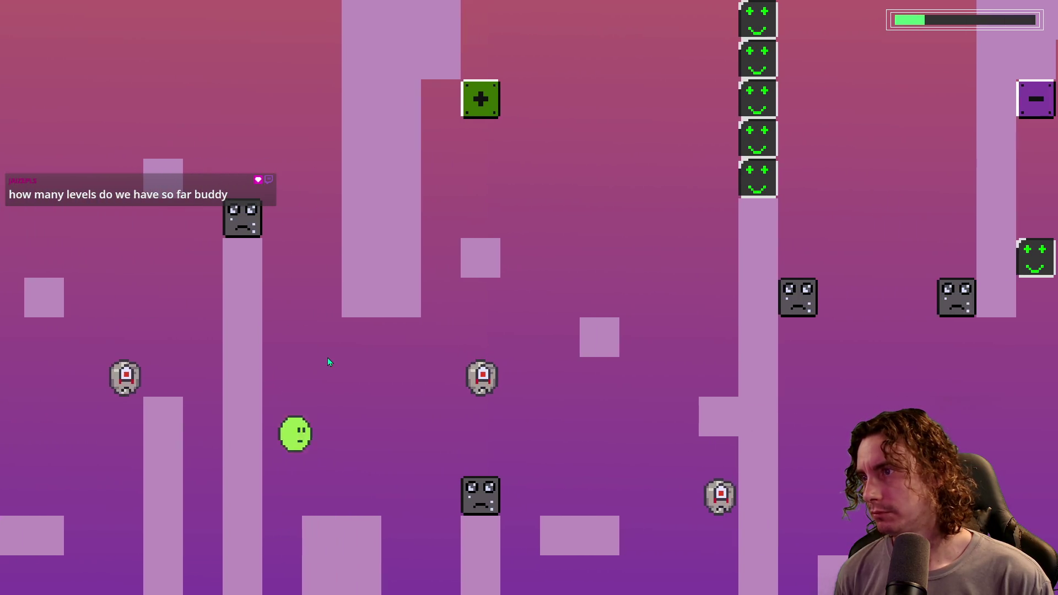
key(space)
key(space)
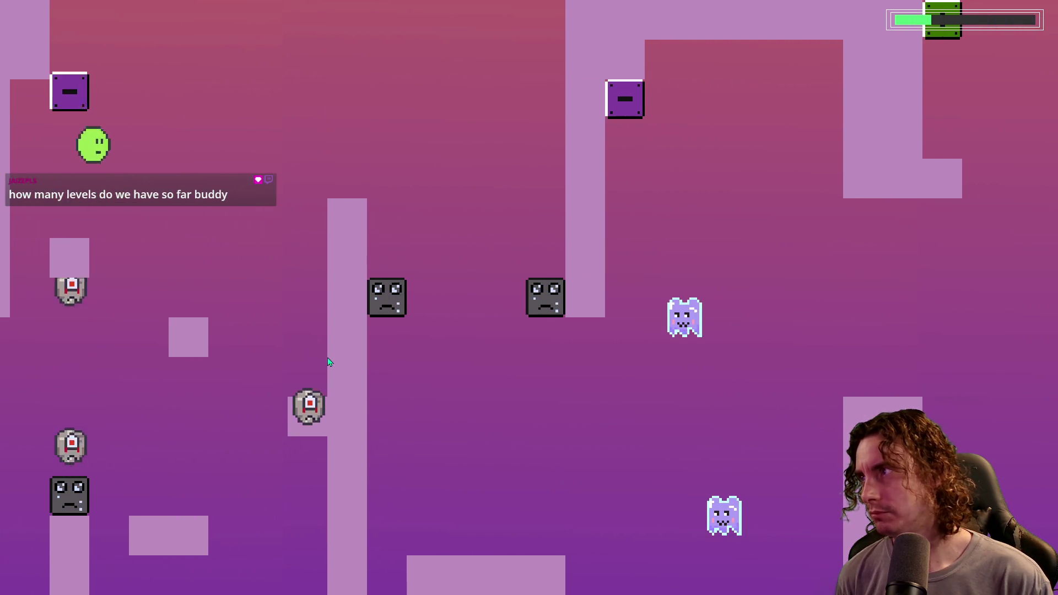
key(space)
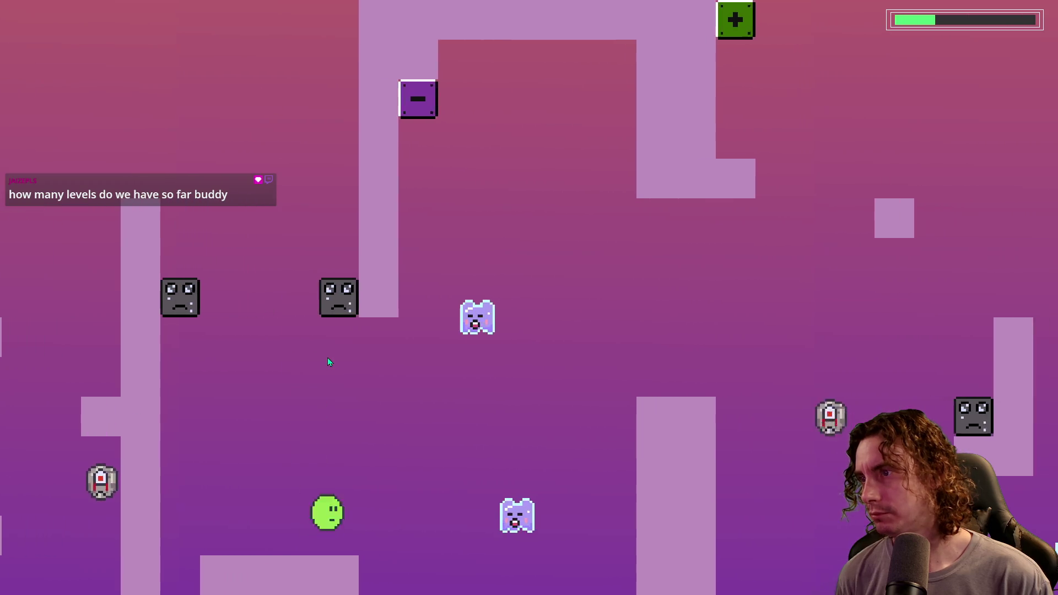
key(space)
key(space)
key(space)
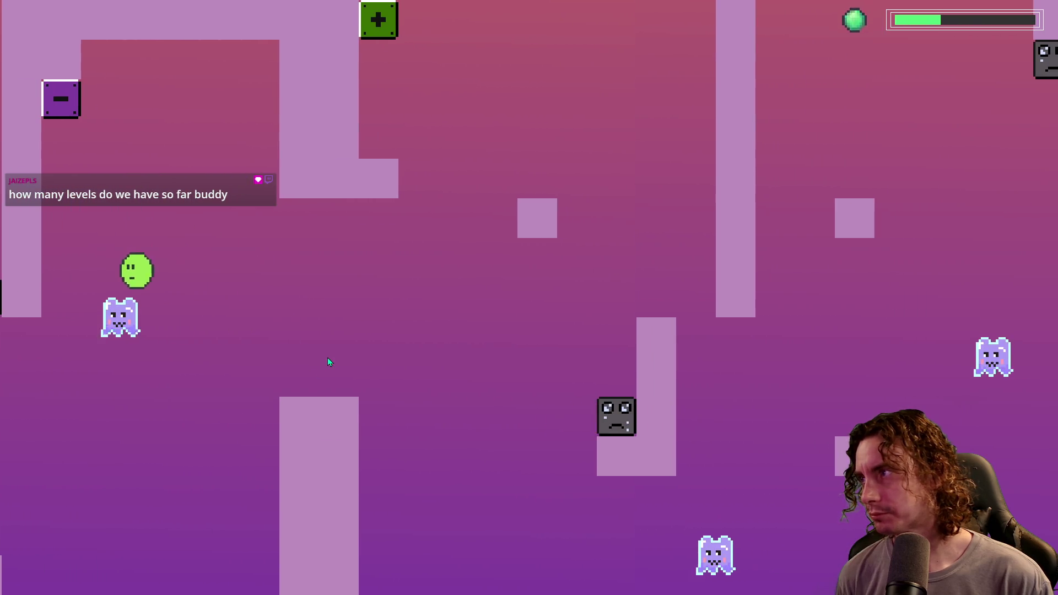
key(space)
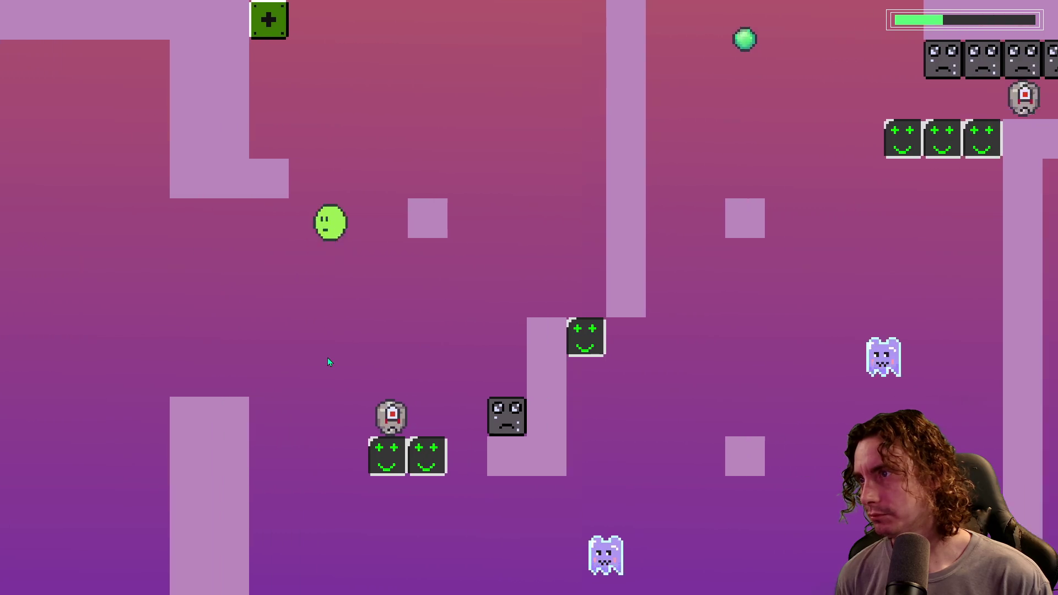
key(space)
Step: Double-jump the ball past the column and pillar tops up onto the L-shaped platform
key(space)
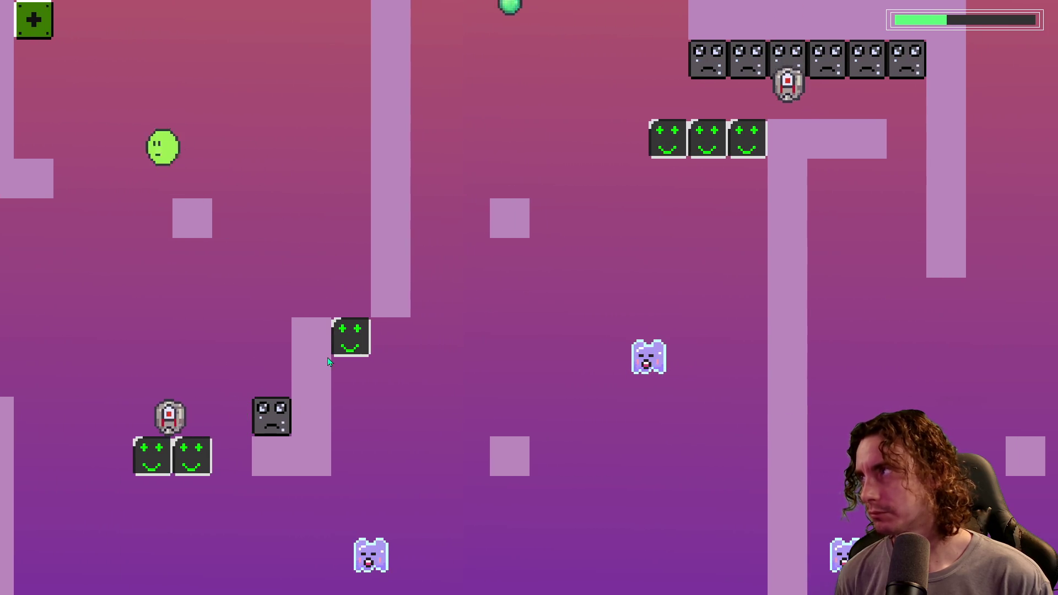
key(space)
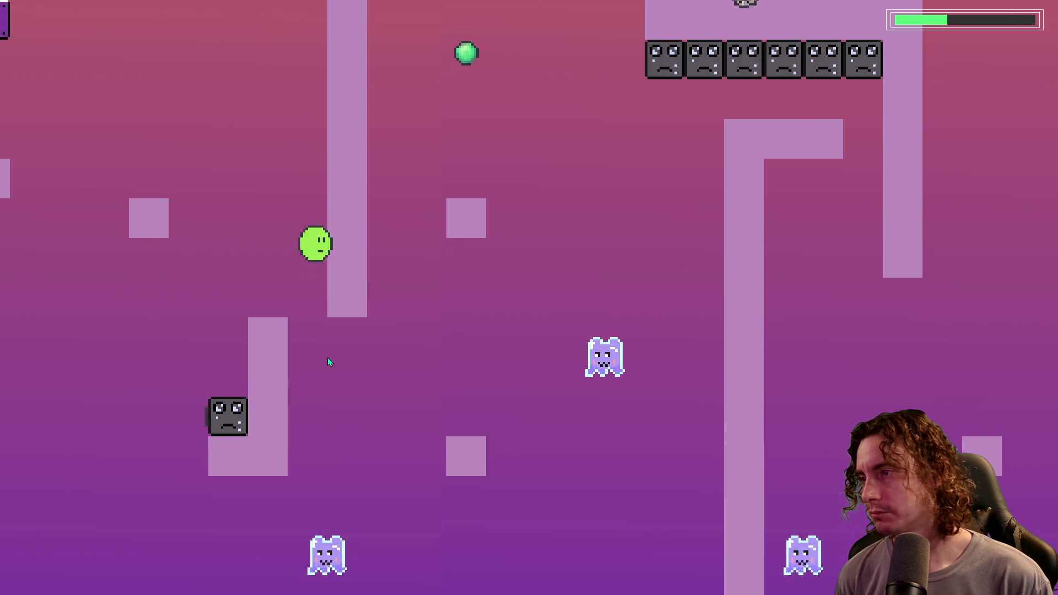
key(space)
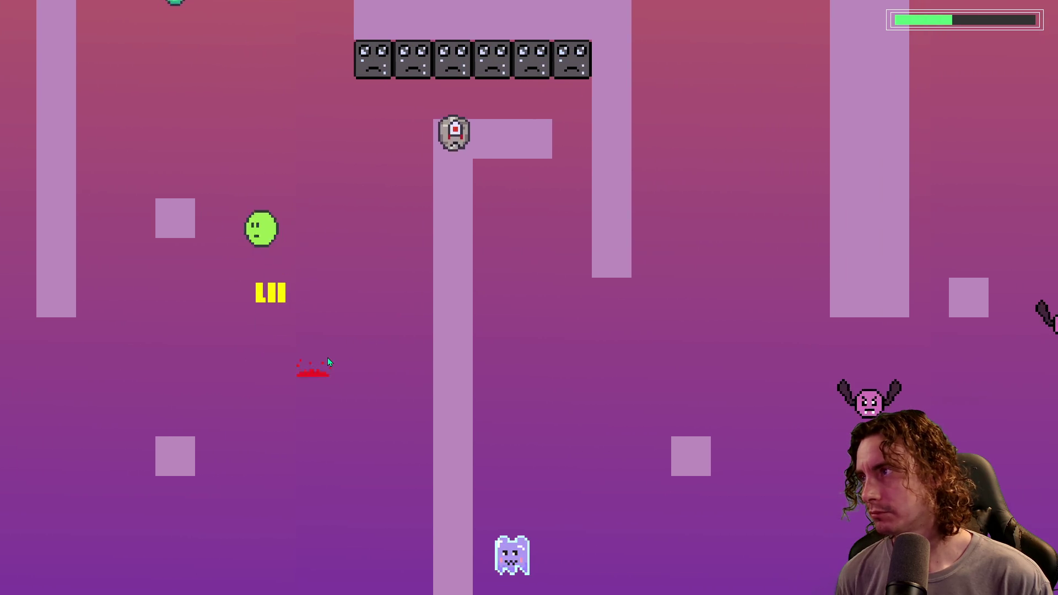
key(space)
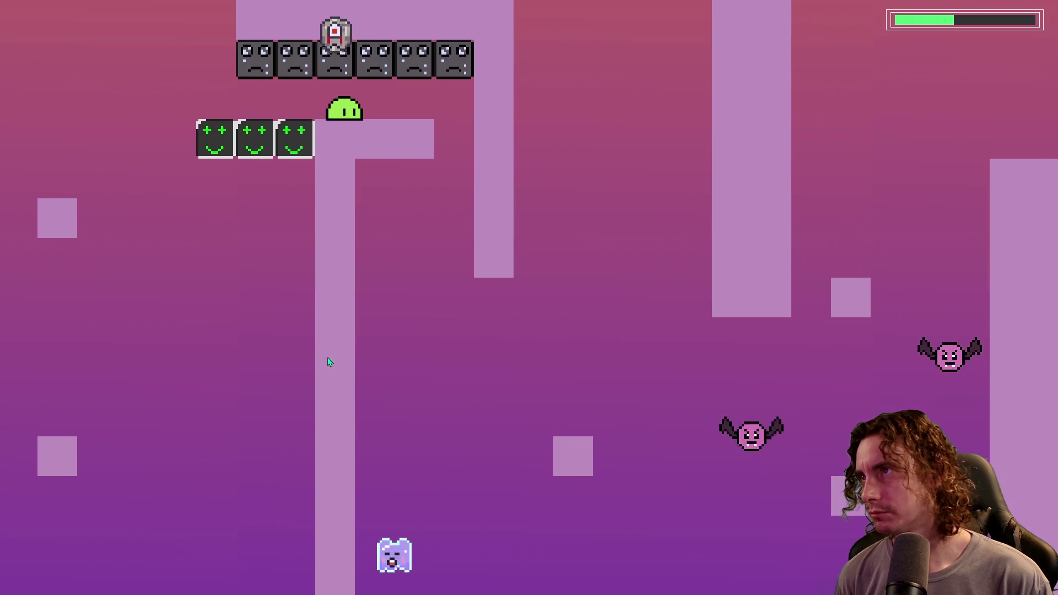
key(space)
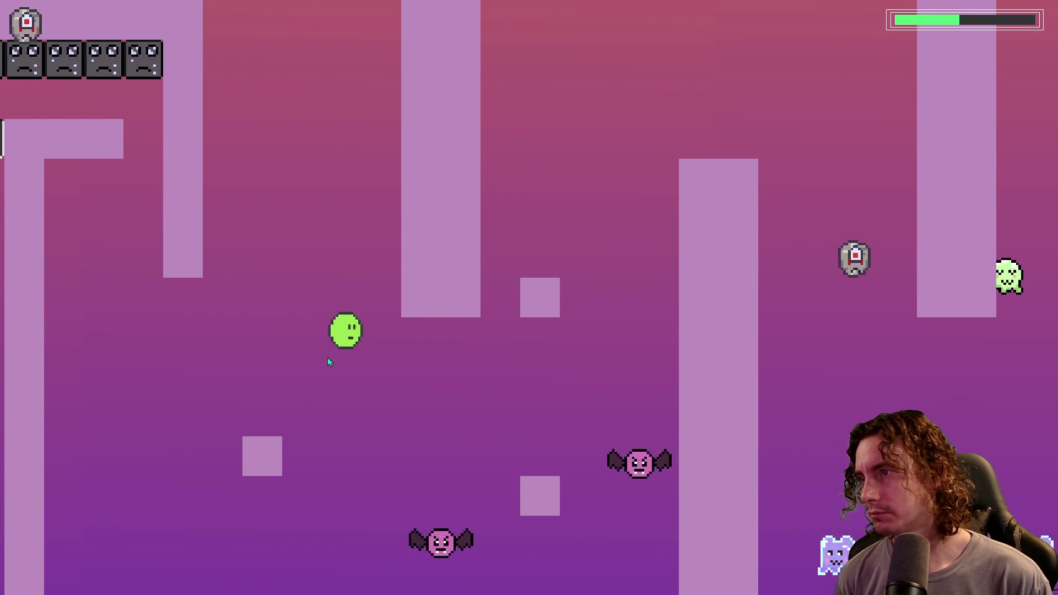
key(space)
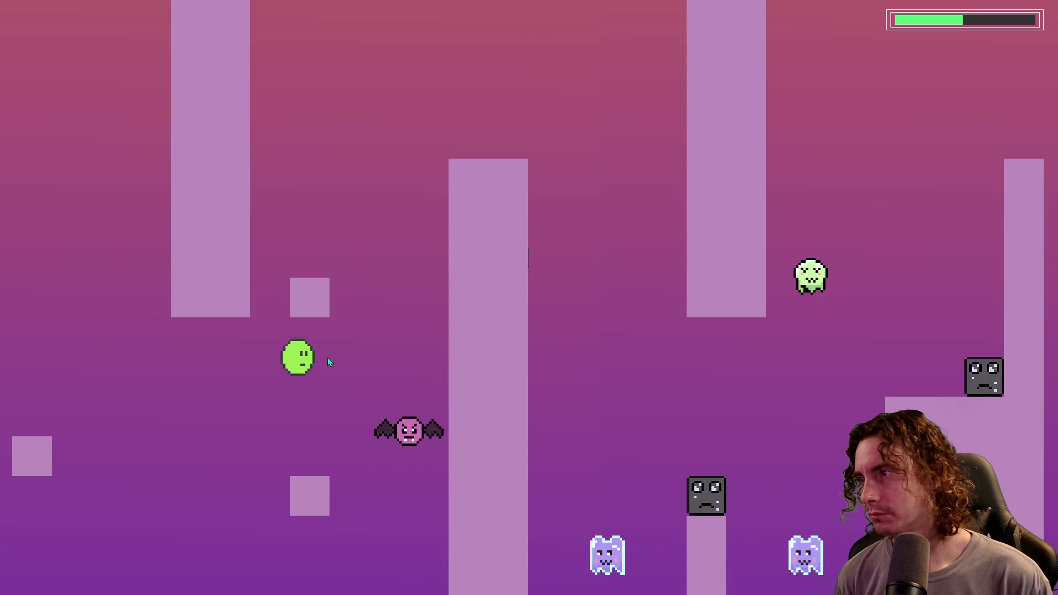
key(space)
key(space)
key(space)
key(space)
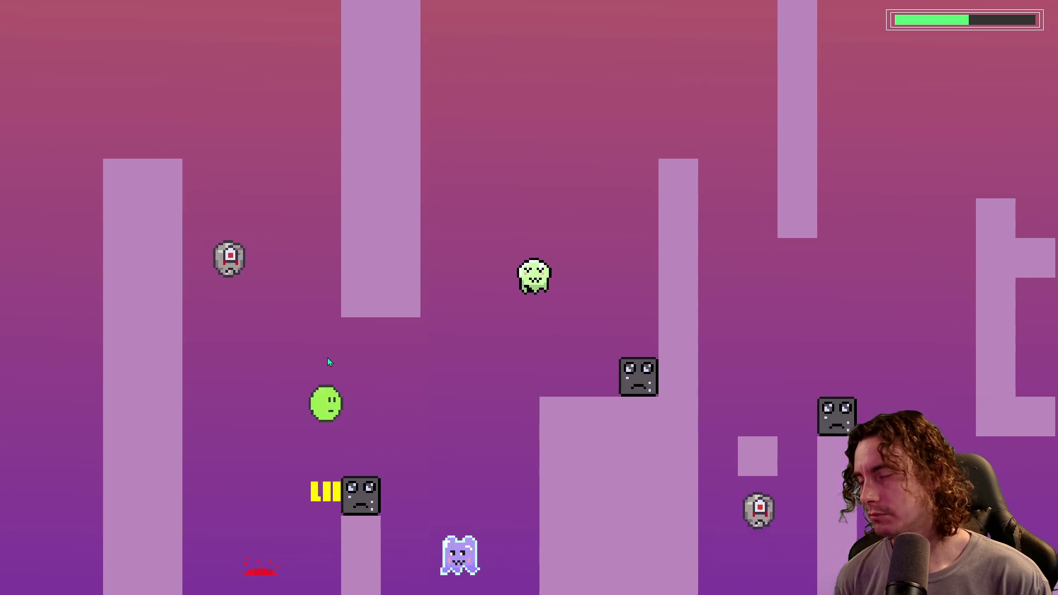
key(space)
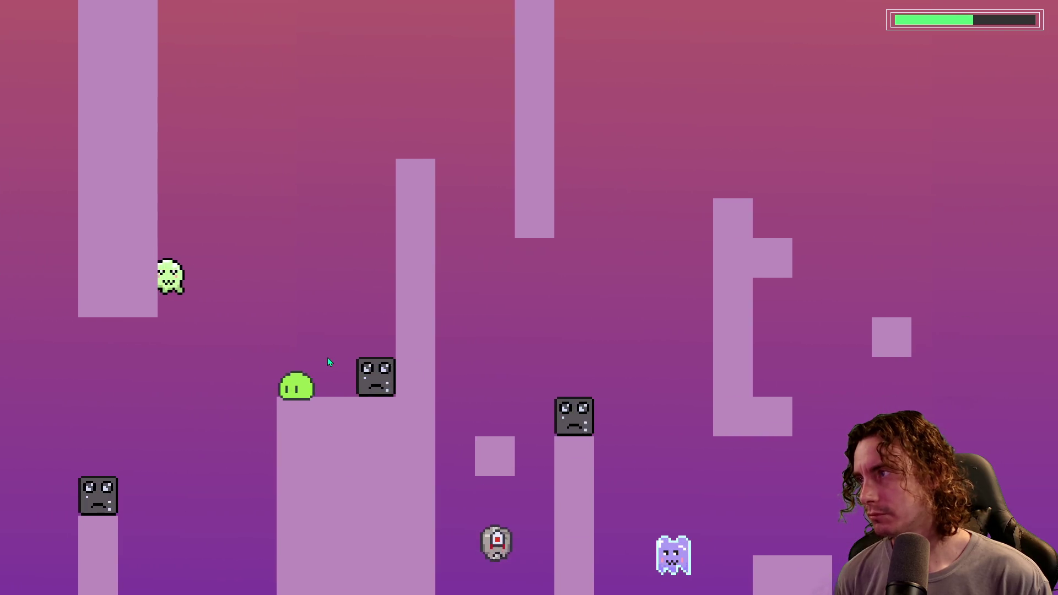
key(space)
key(space)
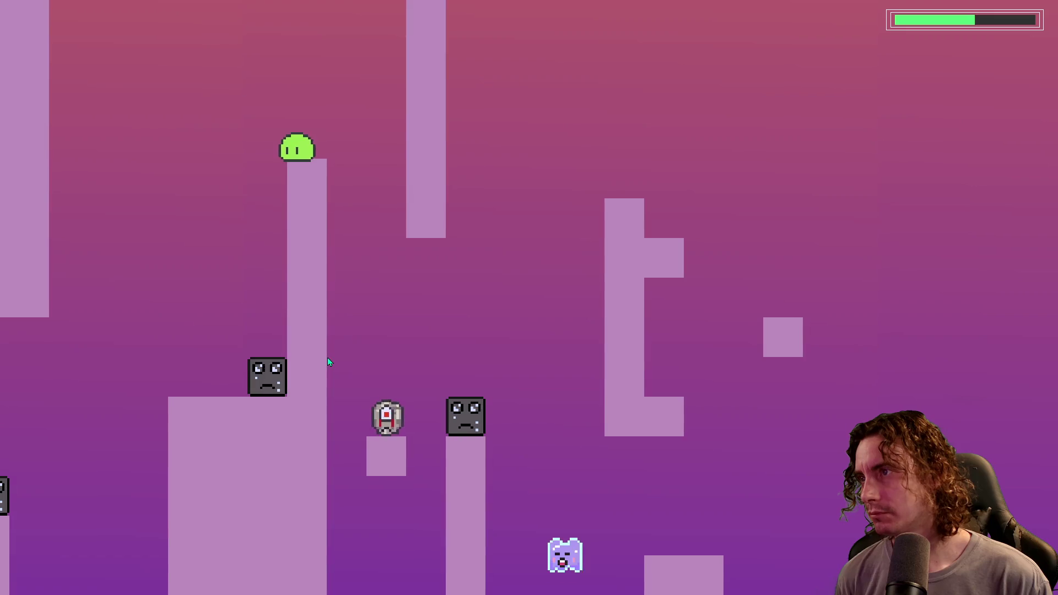
key(space)
key(space)
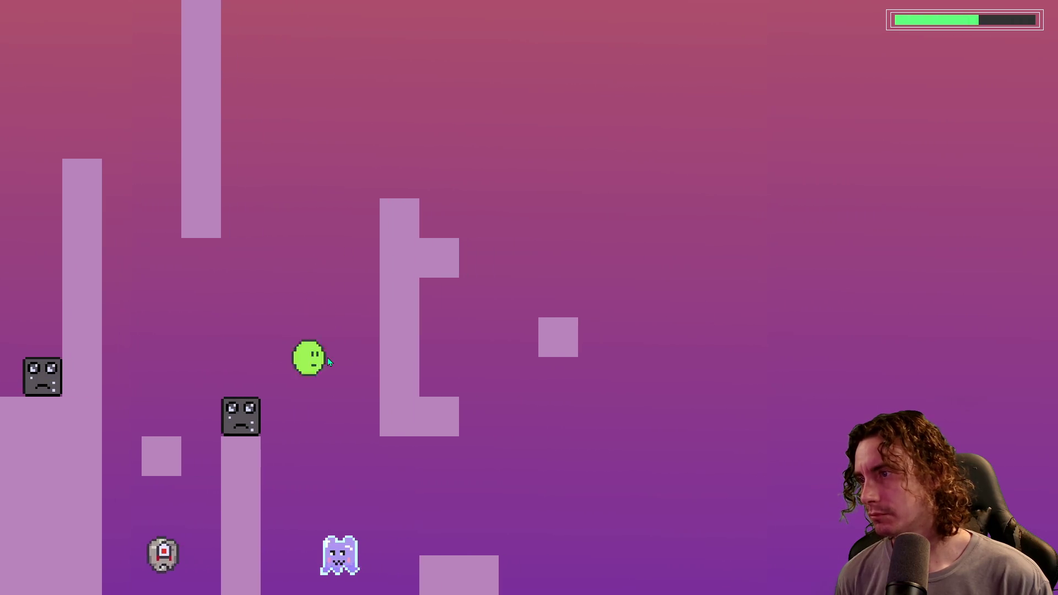
key(space)
key(space)
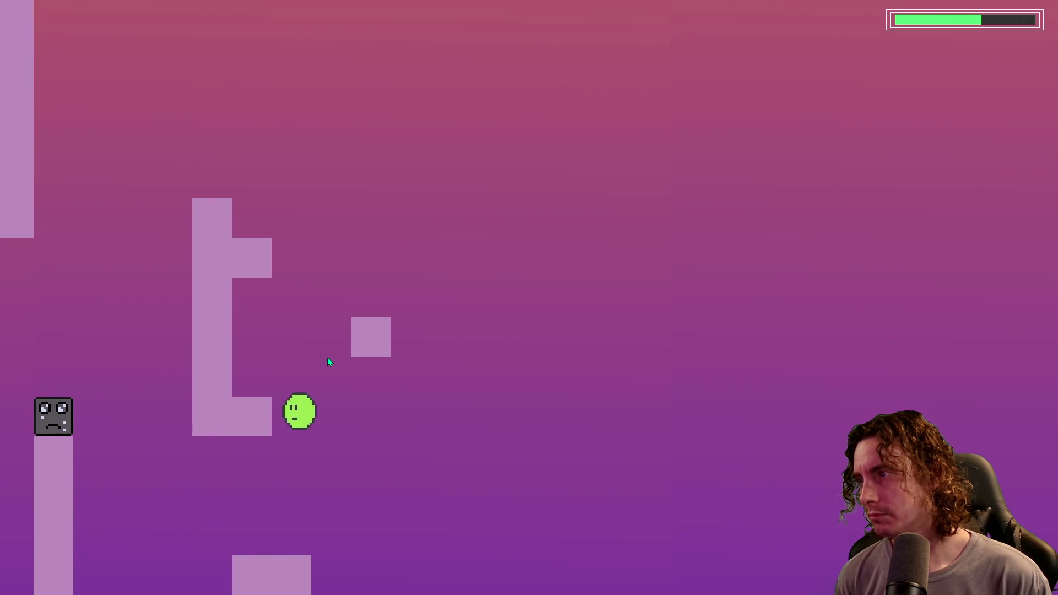
Step: Move the ball between the L-platform's lower and upper arms
key(space)
key(space)
key(Left)
key(Right)
key(Left)
key(space)
key(space)
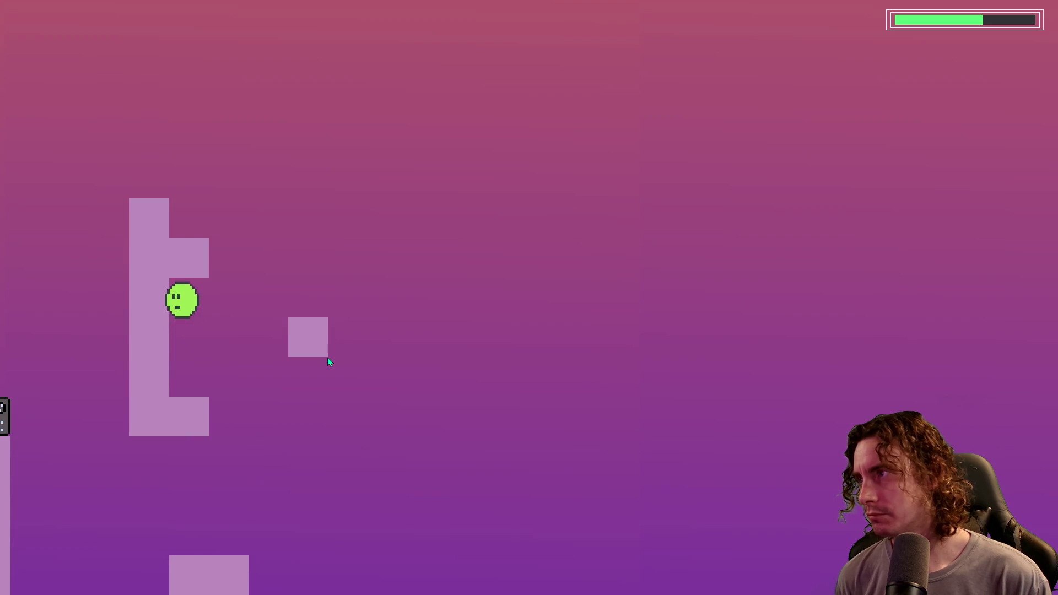
key(space)
key(Left)
key(Right)
key(Left)
key(space)
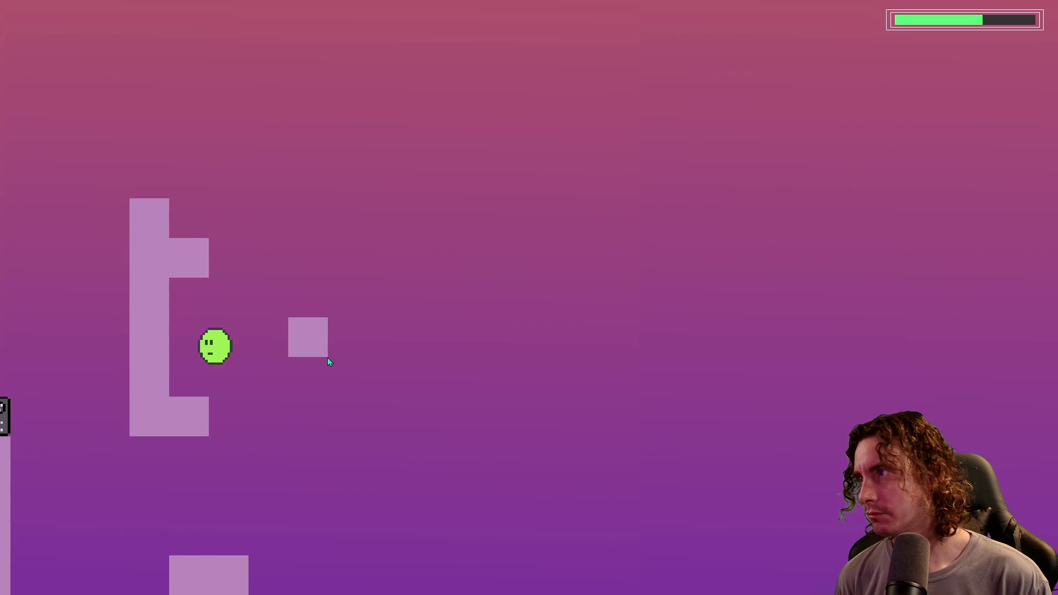
Step: Drop off the L-platform into the pillar area below and head right
key(space)
key(Left)
key(Right)
key(Left)
key(Right)
key(space)
key(Left)
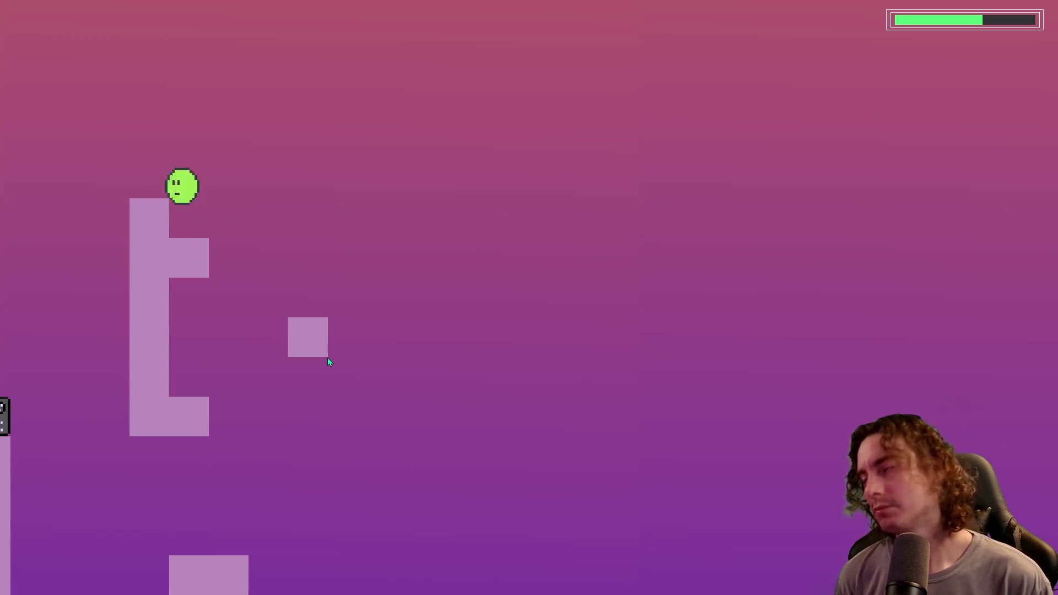
key(Right)
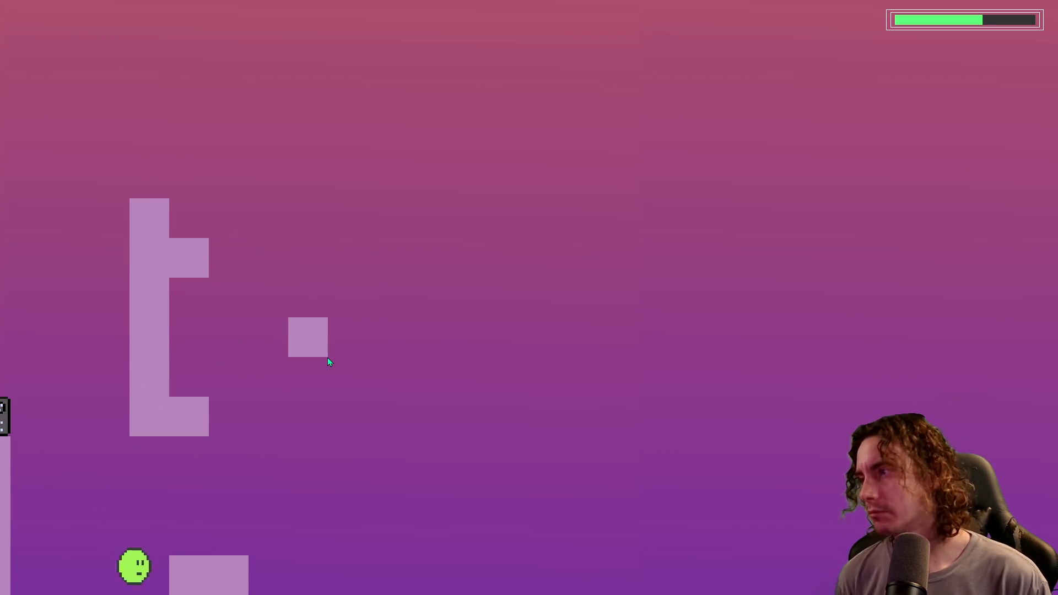
key(space)
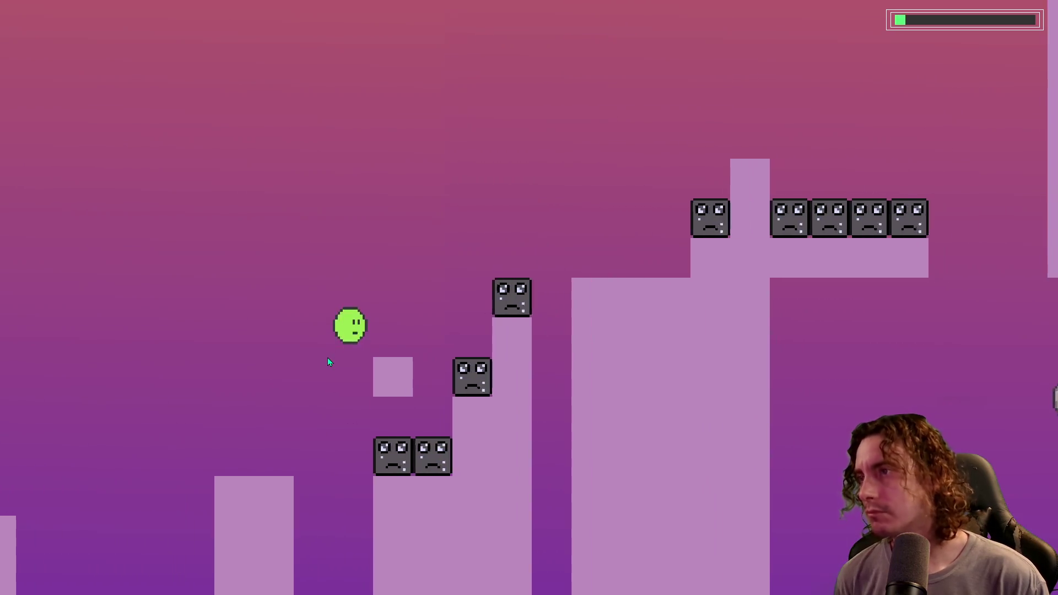
Step: Run the ball right across the spike-block gaps, then end the playtest and open level_1
key(space)
key(space)
key(Right)
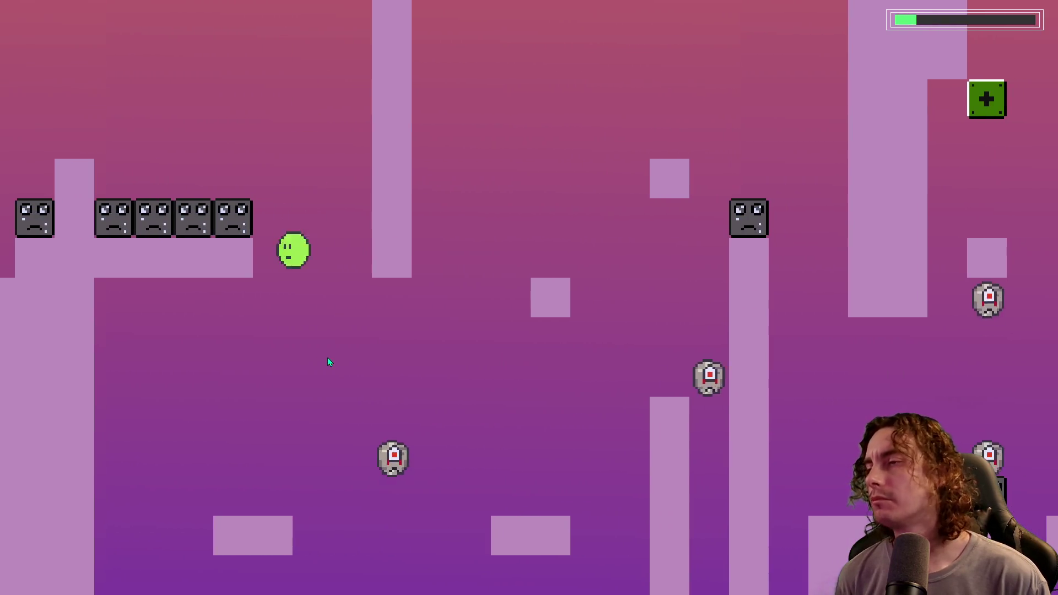
key(Left)
key(space)
key(Right)
key(Right)
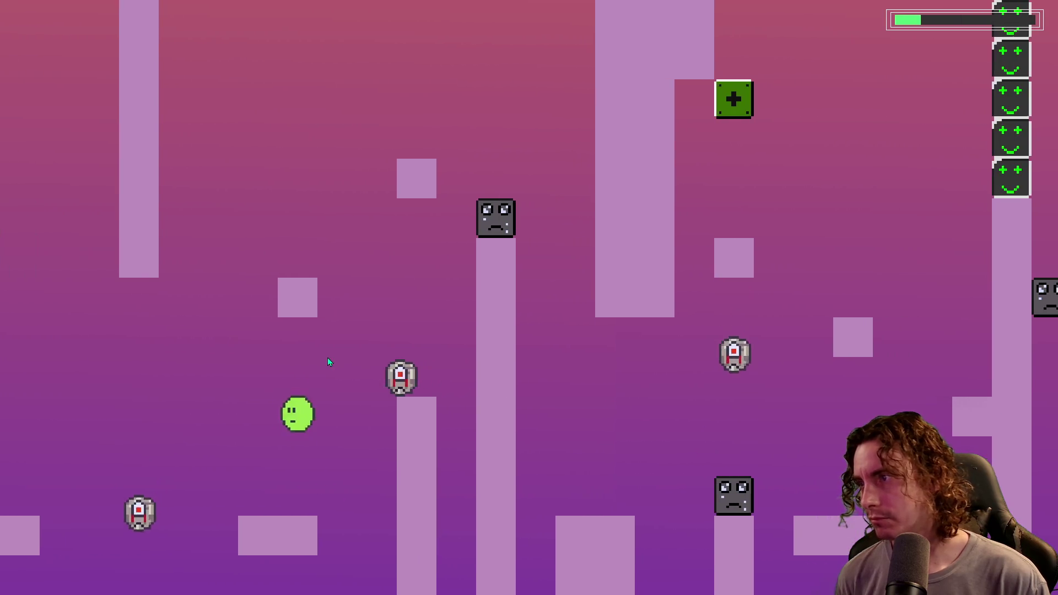
key(space)
key(Left)
key(space)
key(Right)
key(space)
key(Right)
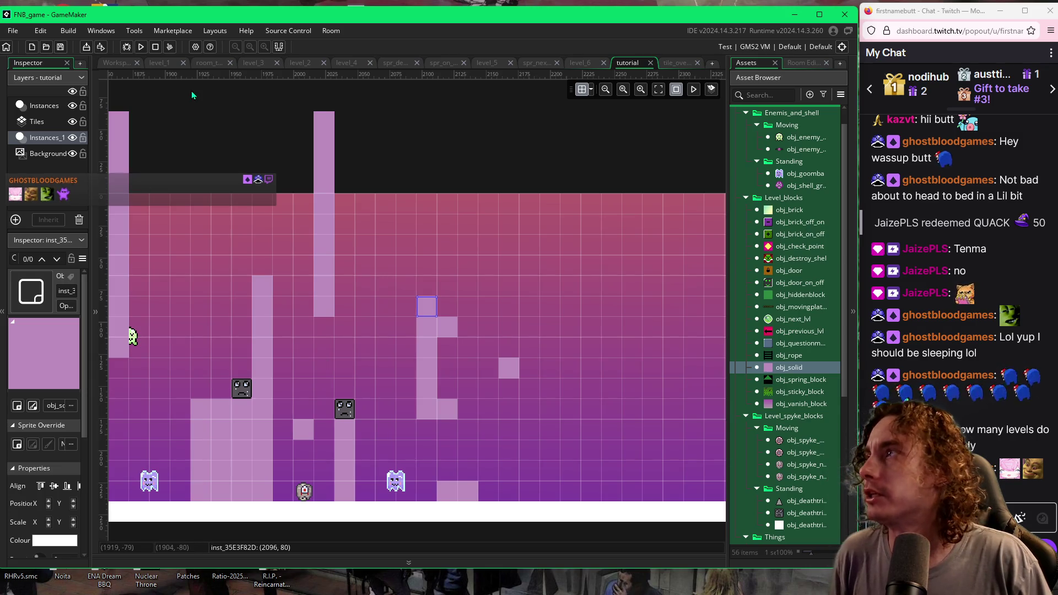
click(175, 65)
Step: Scroll along the room tabs and open the level_2 room
scroll(583, 276, right, 10)
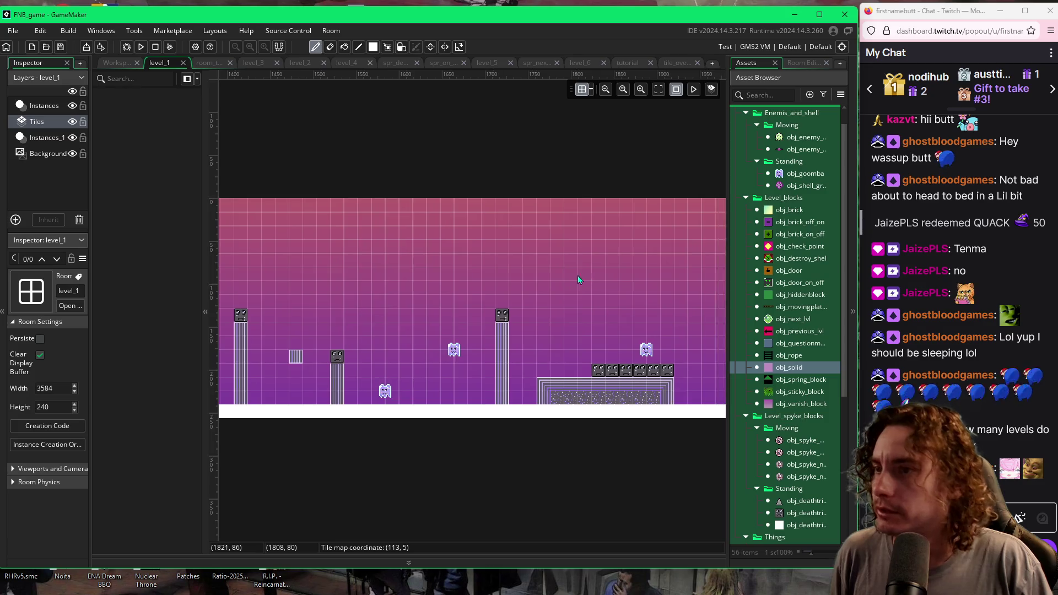
scroll(590, 333, right, 14)
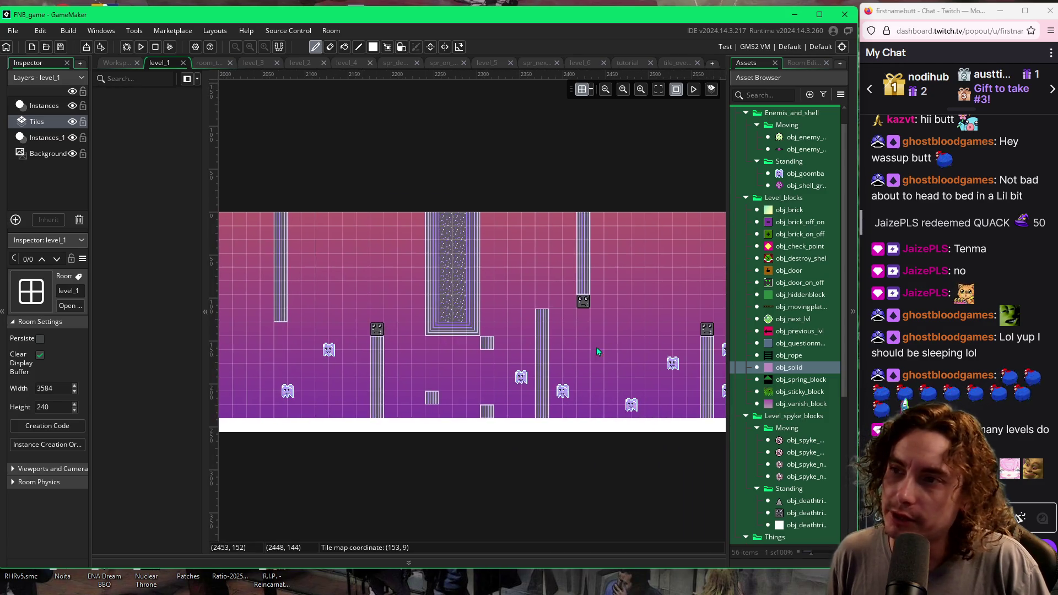
scroll(462, 393, right, 10)
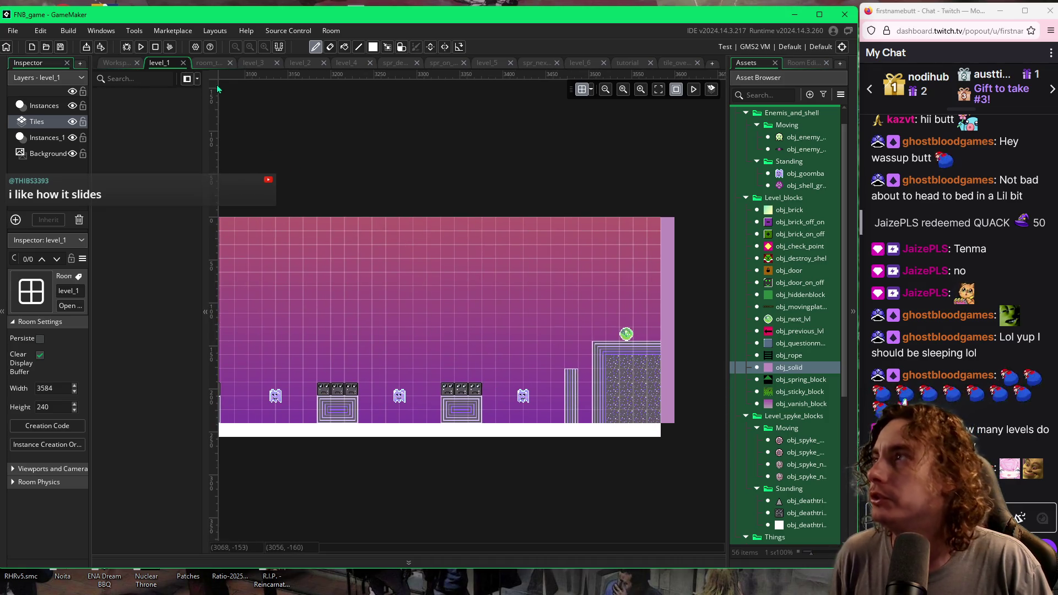
click(300, 63)
Step: Pan across the level_2 room, then switch back to the tutorial room
scroll(402, 266, left, 5)
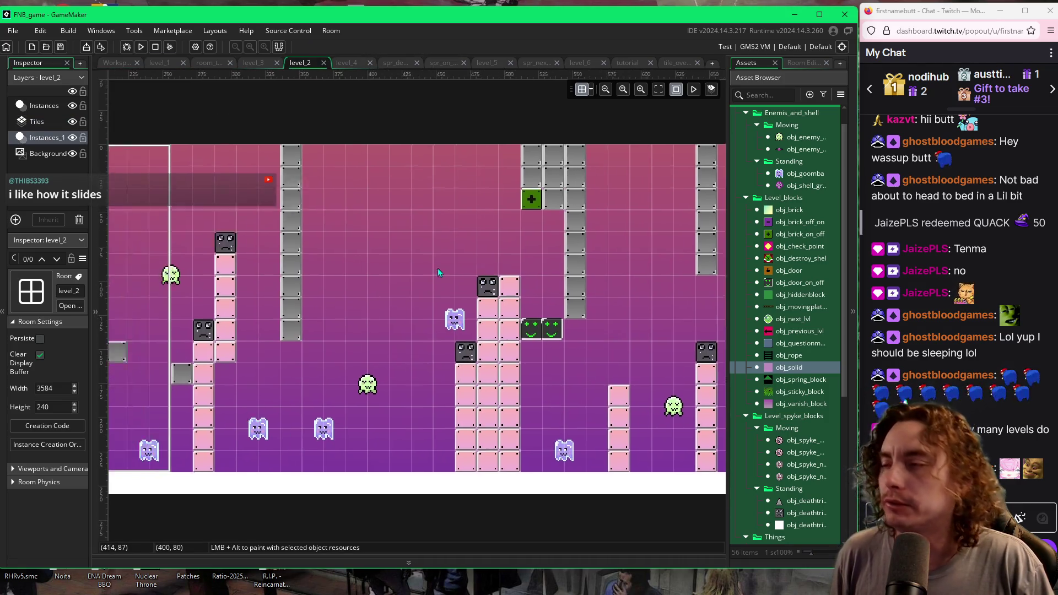
scroll(574, 325, right, 5)
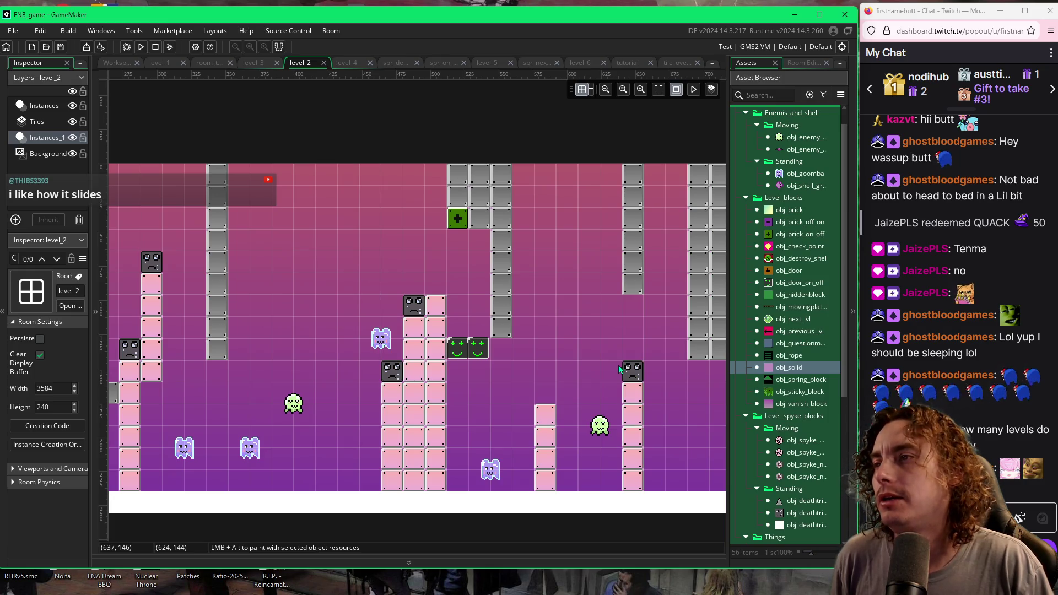
scroll(632, 349, right, 4)
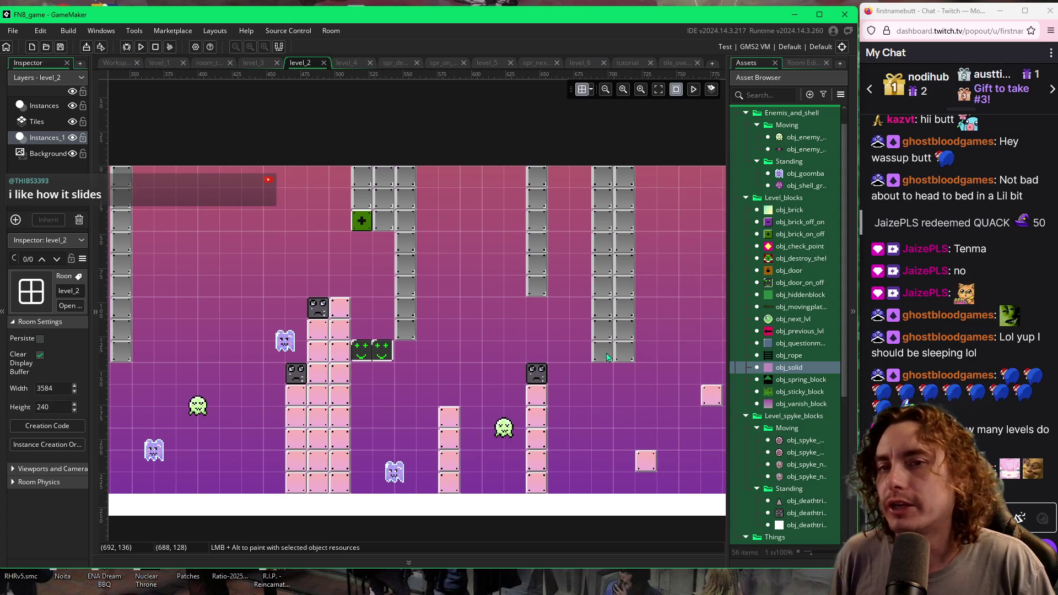
scroll(648, 351, right, 4)
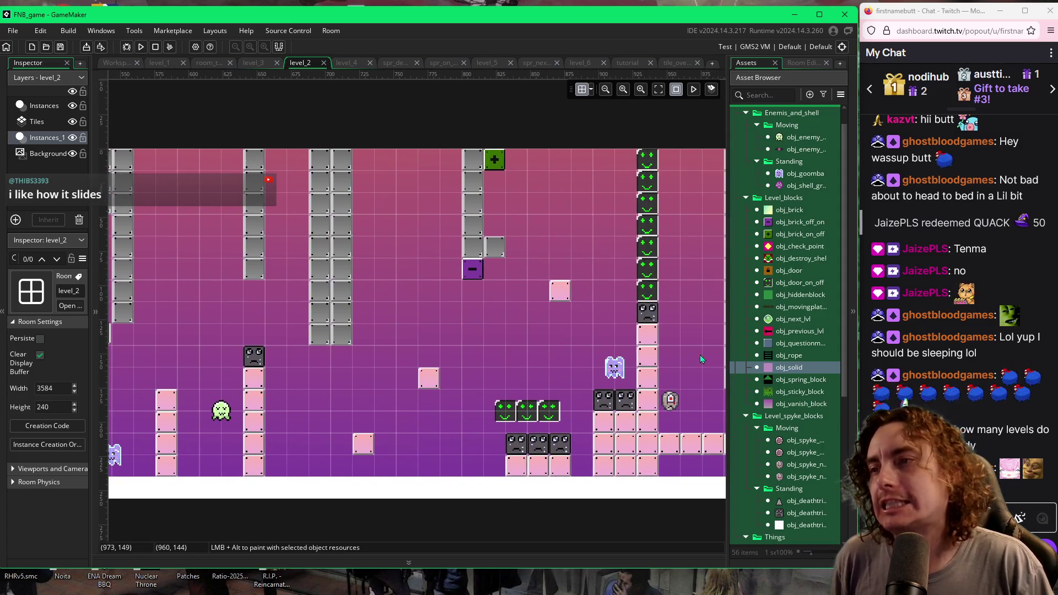
scroll(614, 348, right, 2)
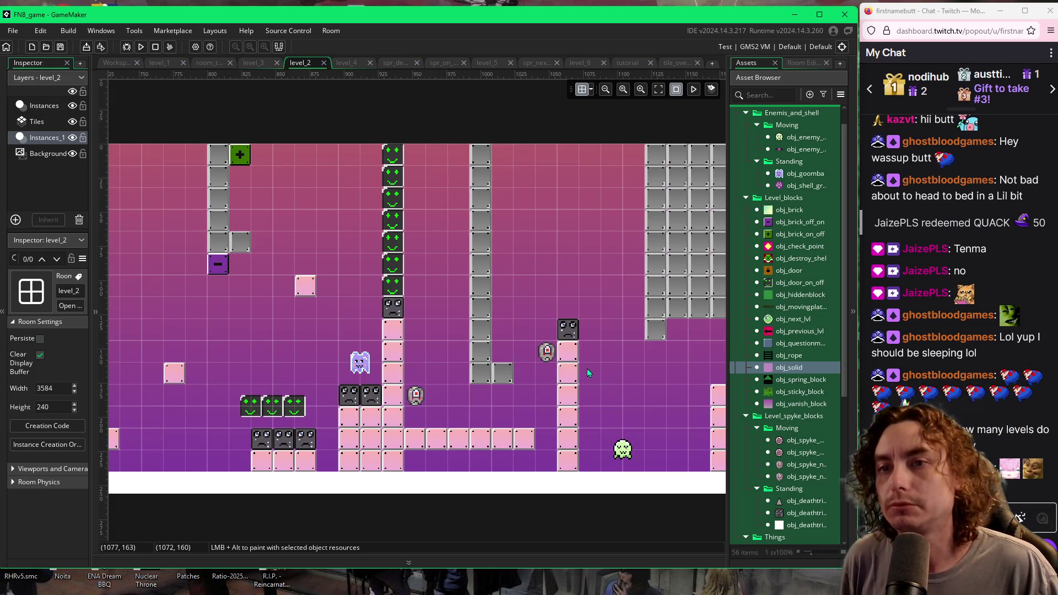
drag(664, 372, 475, 372)
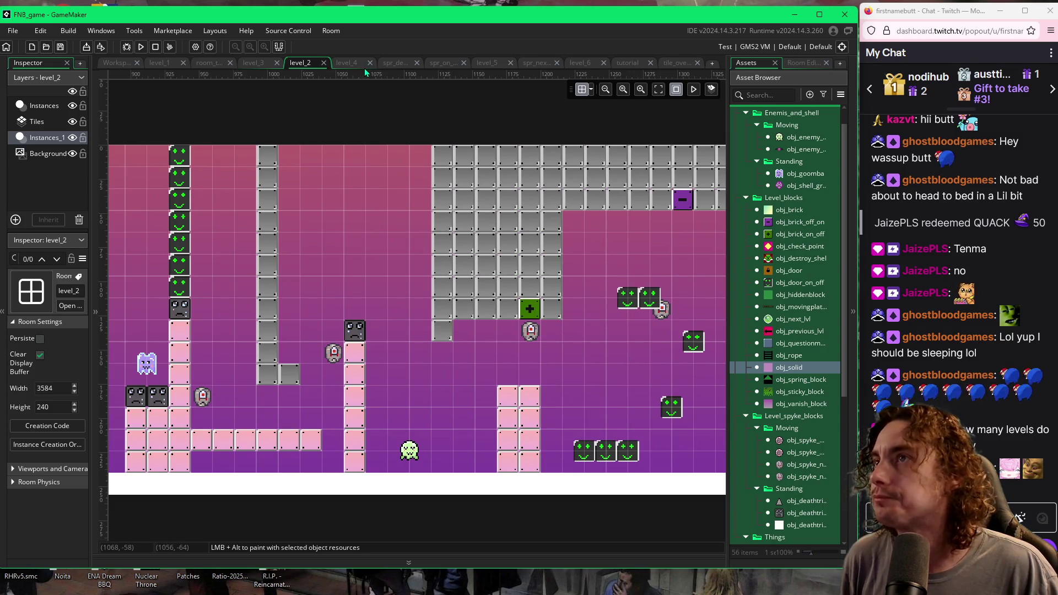
click(626, 63)
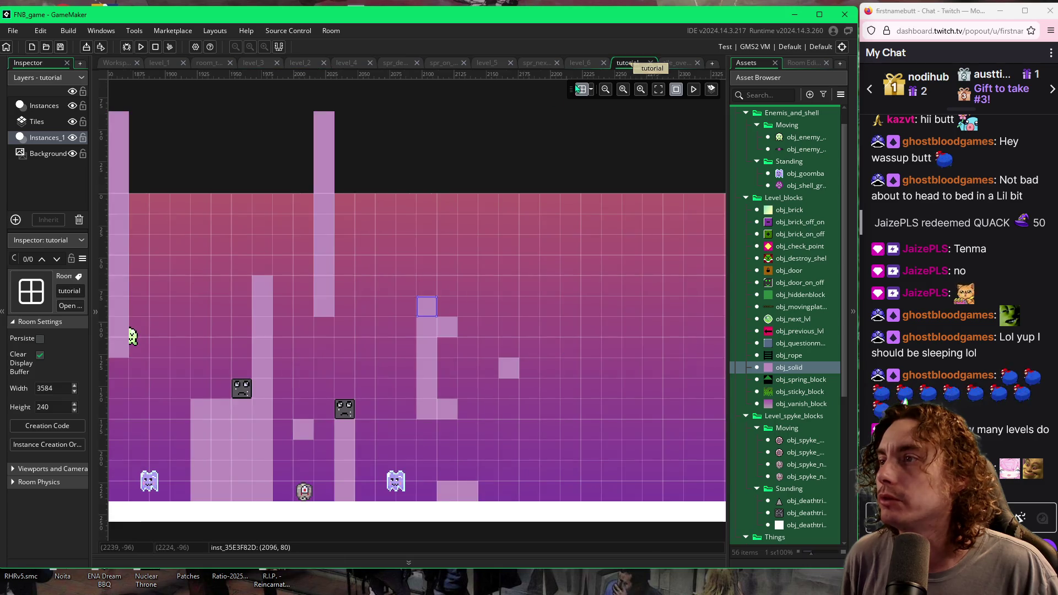
Step: Close the level_6 room, zoom into level_5, then return to the tutorial room
click(577, 64)
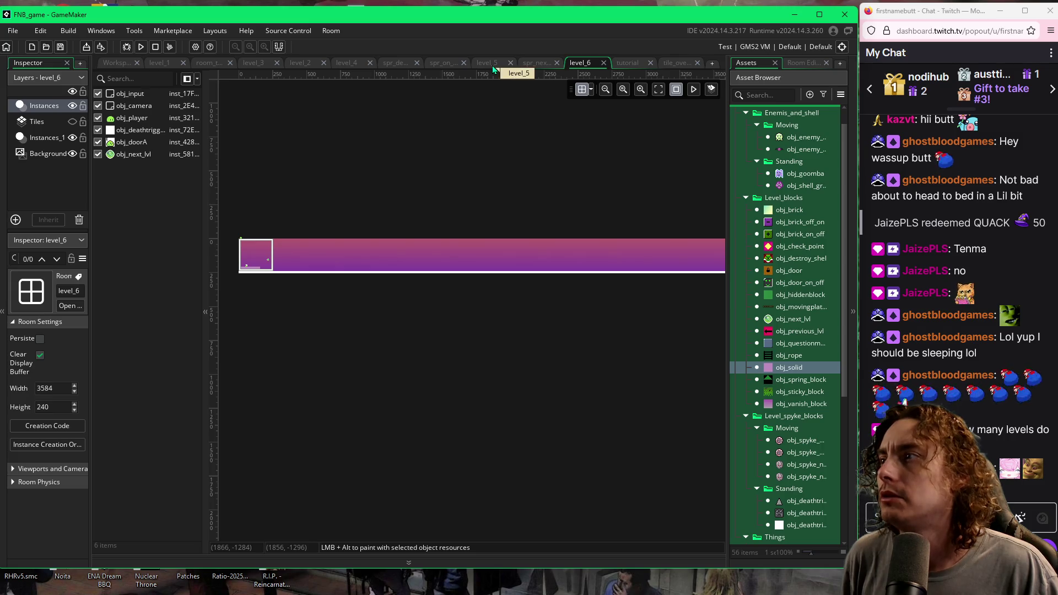
click(603, 64)
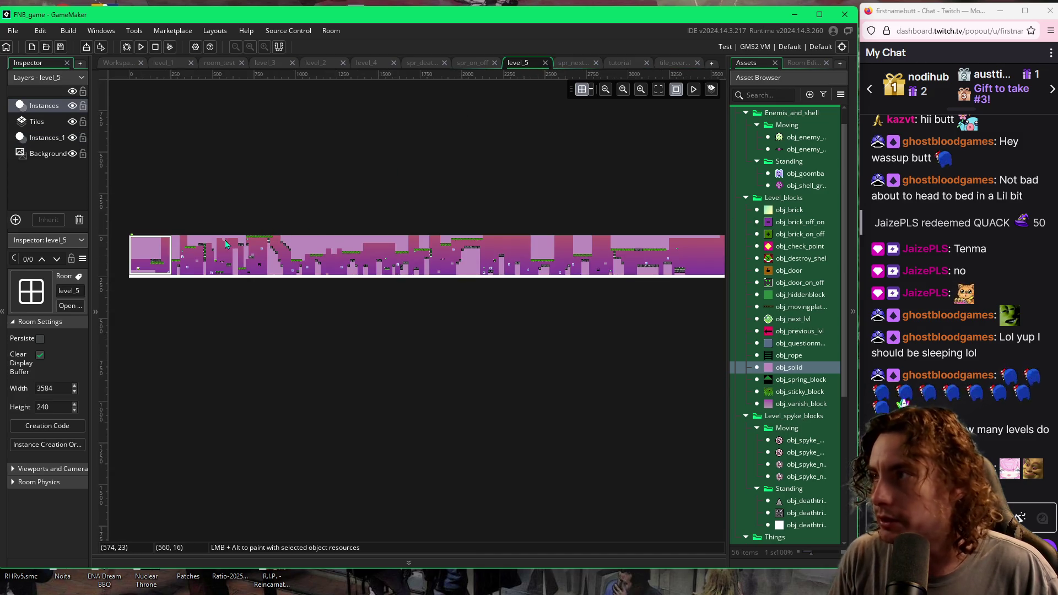
scroll(225, 240, up, 4)
scroll(225, 240, down, 3)
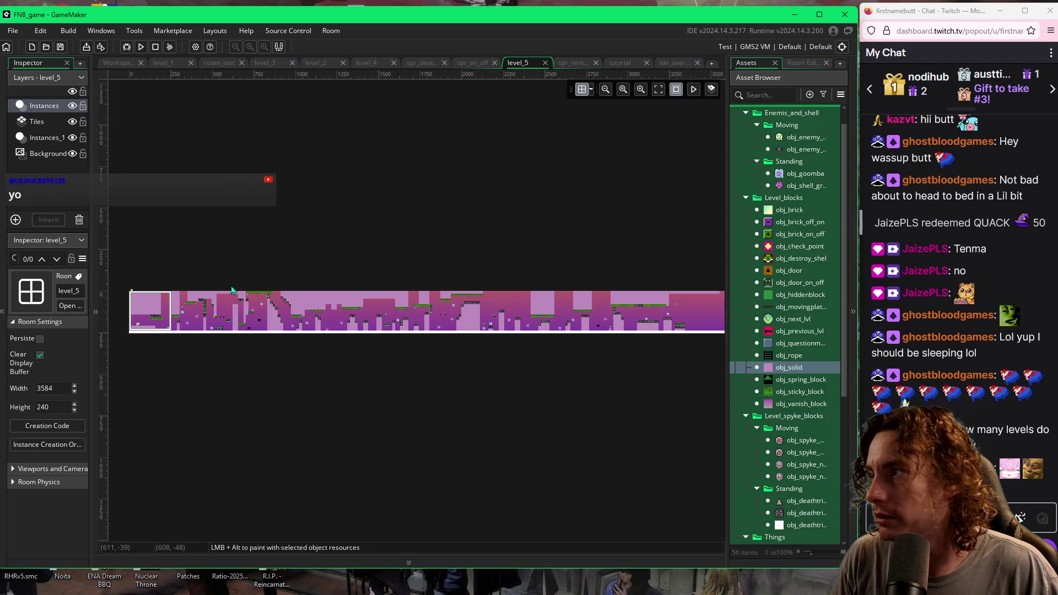
scroll(231, 285, up, 5)
scroll(234, 286, up, 5)
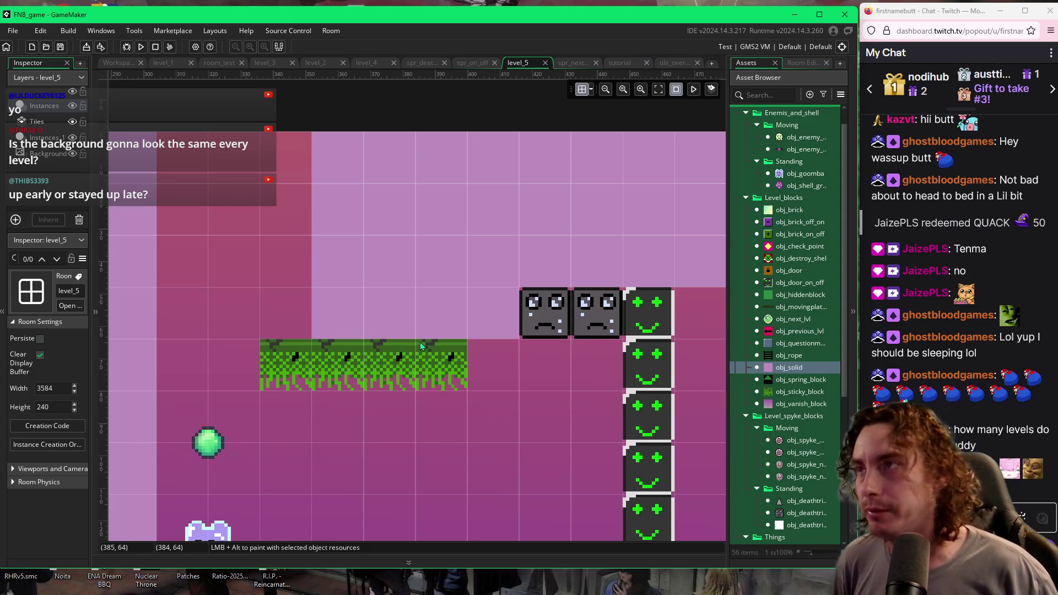
click(609, 64)
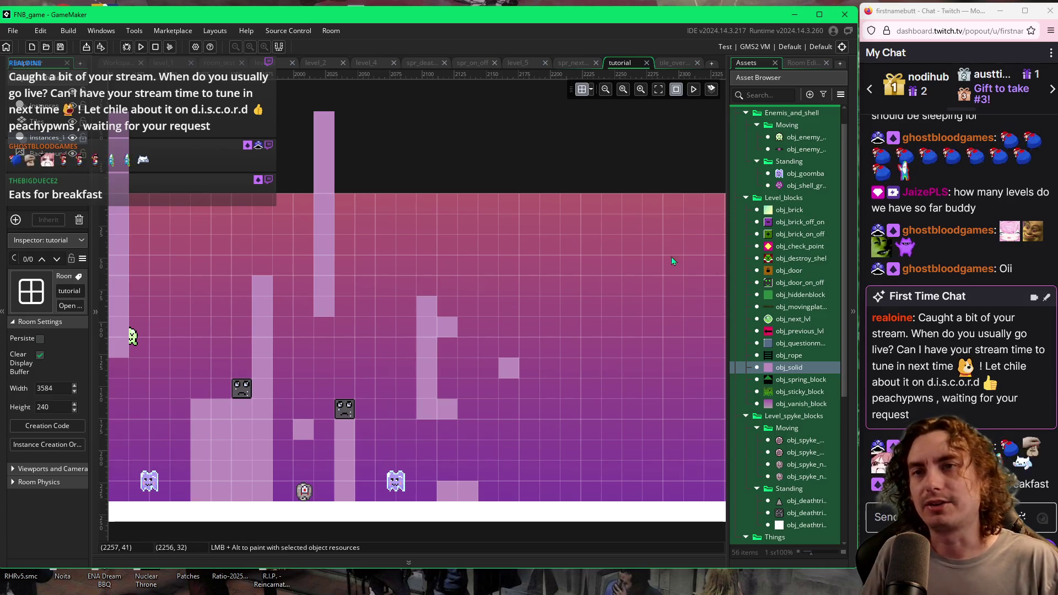
Step: Bring the stream chat beside the editor into focus
click(900, 321)
Step: Ban the chatter who posted the promo message via their user card, then refocus the room editor
click(900, 321)
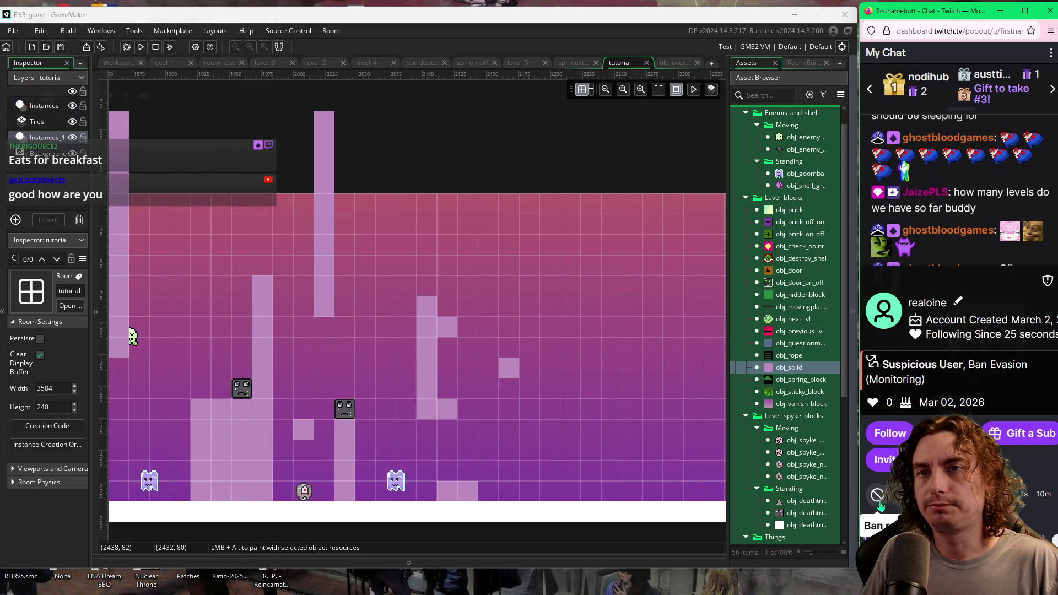
drag(1031, 282, 931, 262)
click(1008, 263)
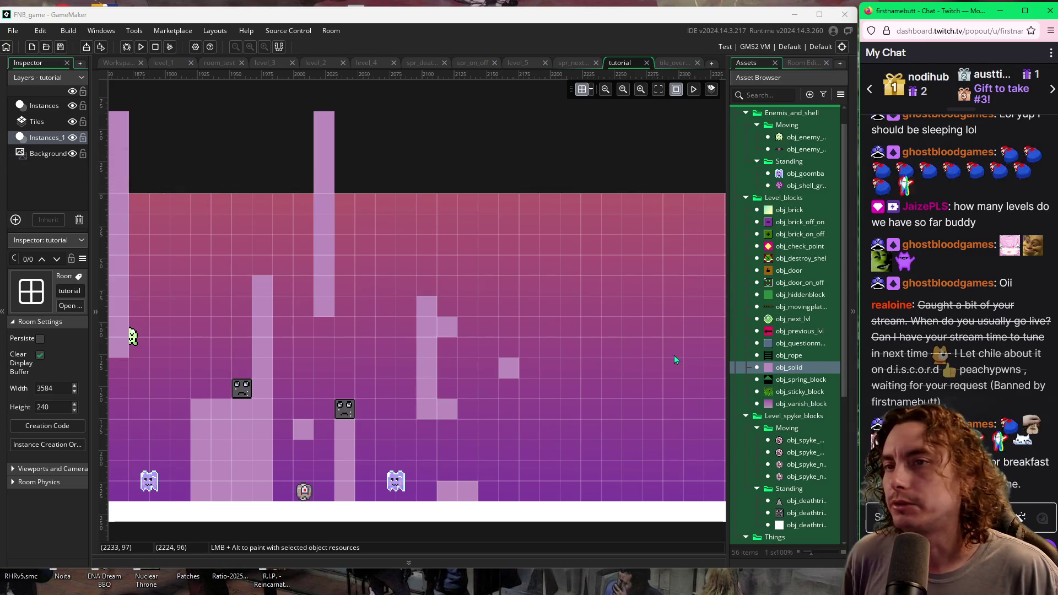
click(433, 295)
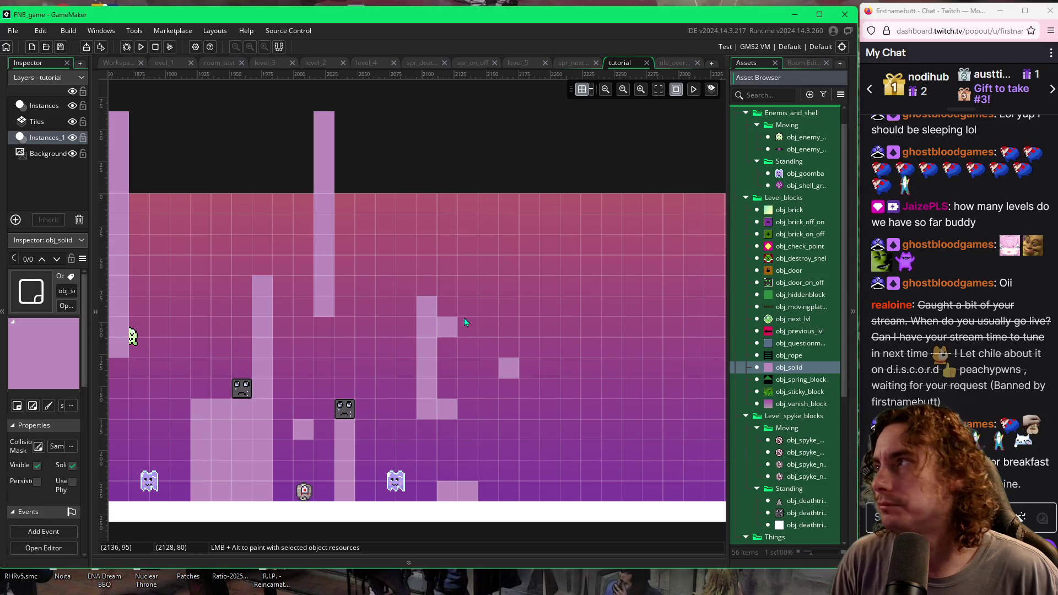
Step: Extend the solid pillar up to the ceiling and paint a new tall solid column to its right
drag(429, 289, 429, 203)
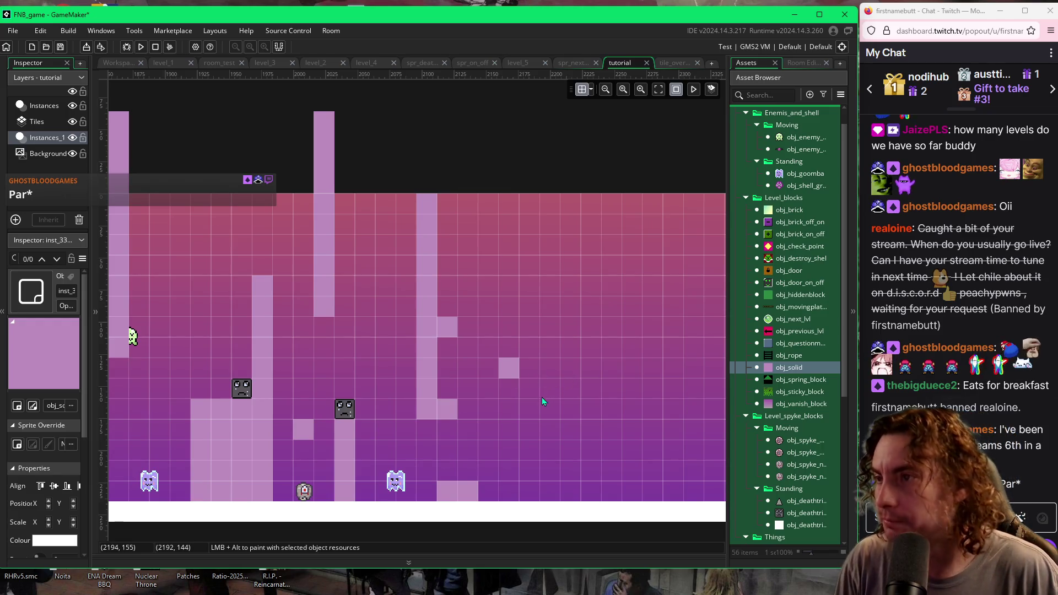
mouse_move(553, 469)
mouse_down()
mouse_move(554, 494)
mouse_move(558, 279)
mouse_up()
click(584, 361)
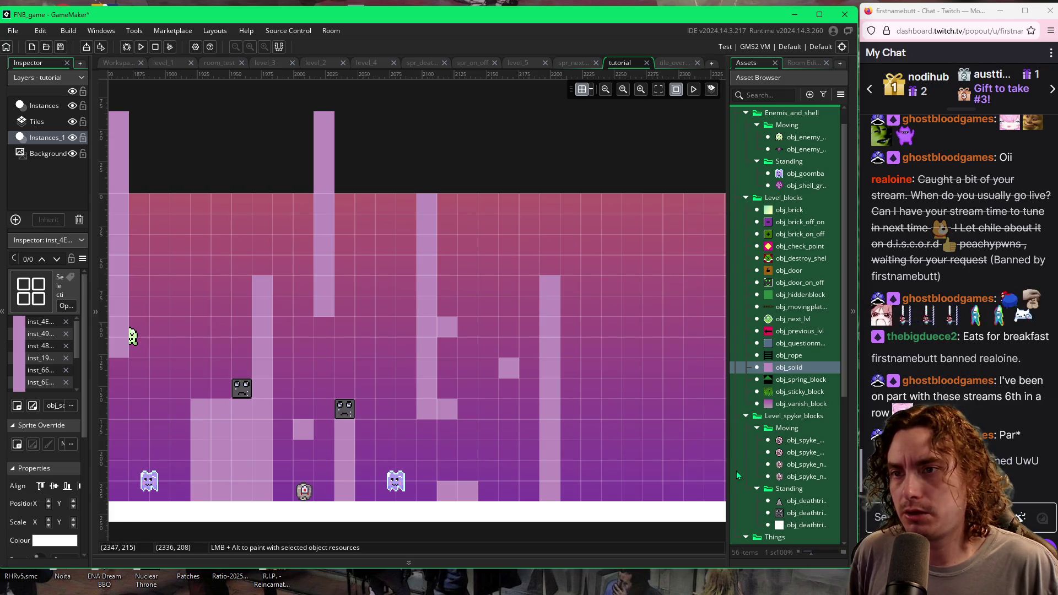
mouse_move(727, 471)
mouse_down()
mouse_move(685, 471)
mouse_move(729, 474)
mouse_up()
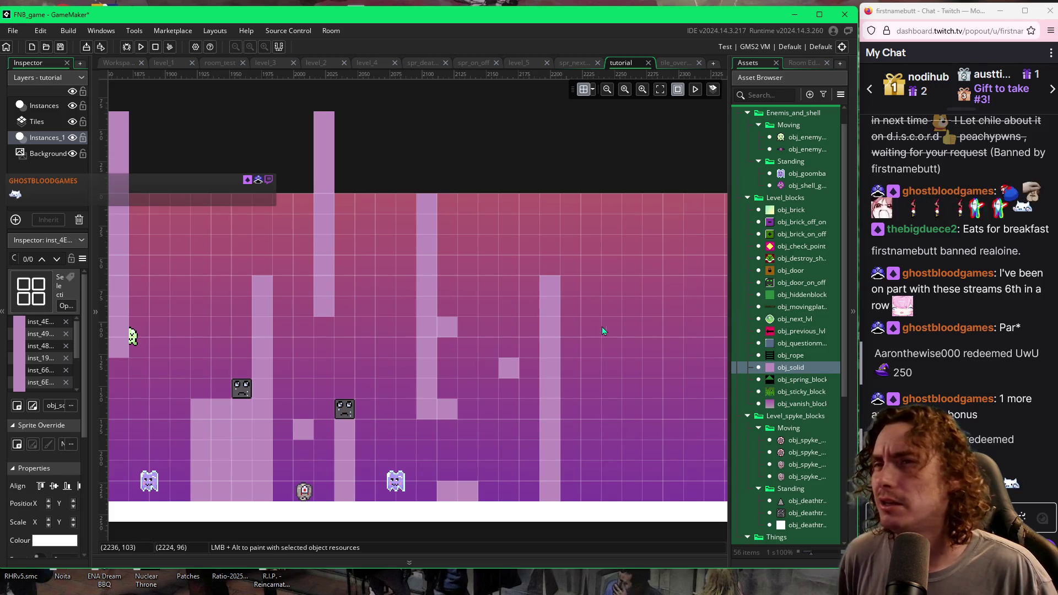
Step: Place two moving obj_spyke spike blocks among the pink columns
mouse_move(733, 465)
mouse_down()
mouse_move(691, 466)
mouse_move(736, 466)
mouse_up()
click(765, 466)
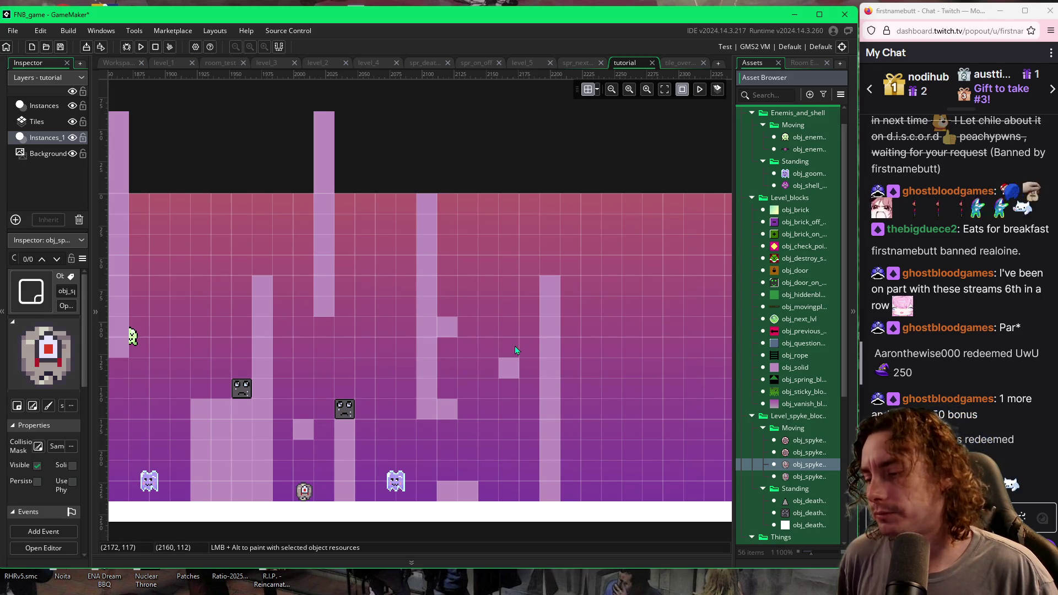
alt+click(487, 347)
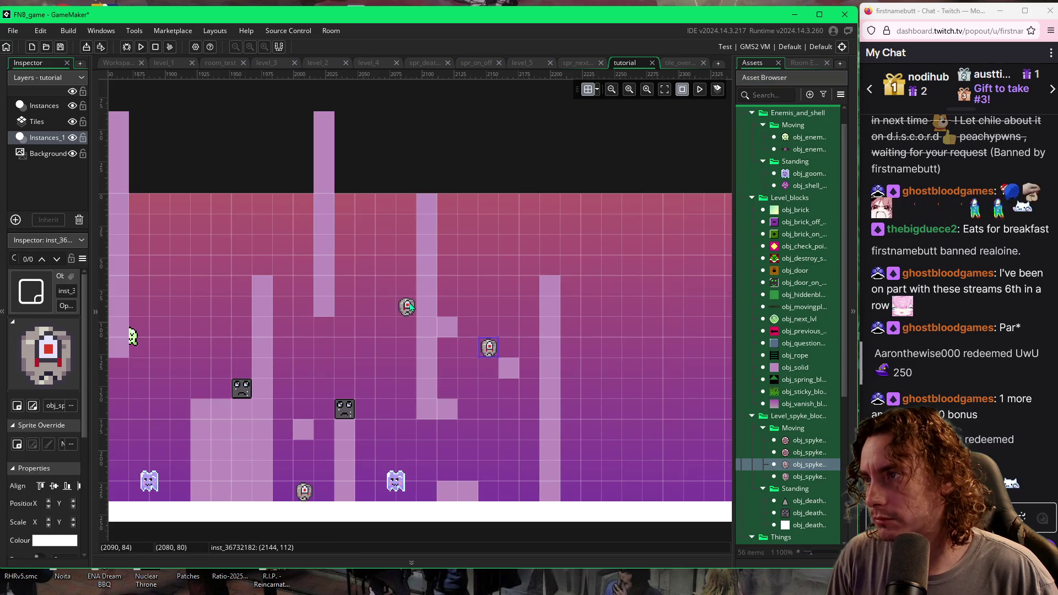
click(407, 306)
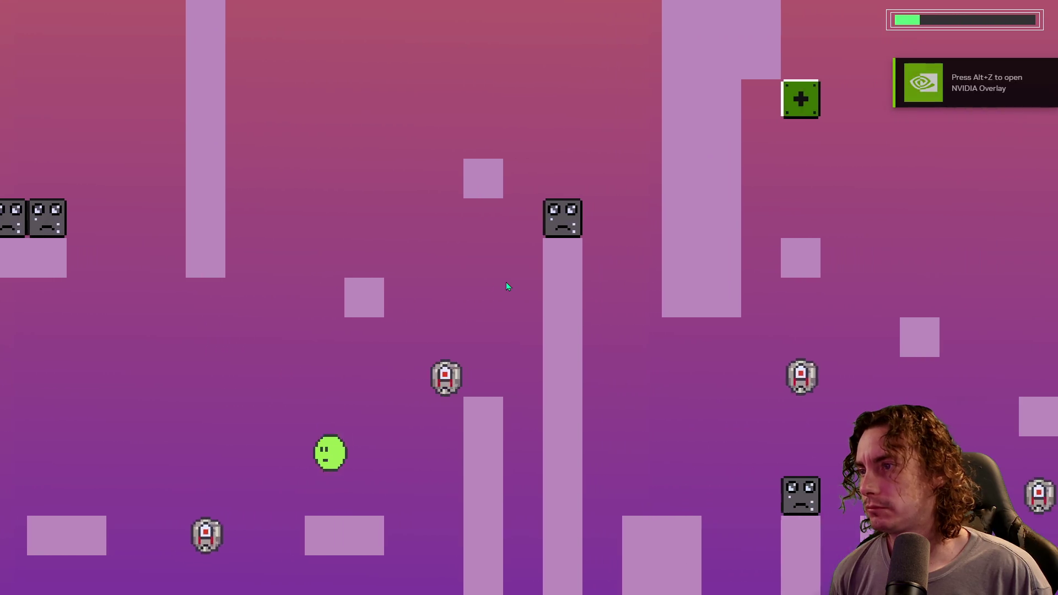
Step: Jump the slime repeatedly past the first pillar, flipping the minus block along the way
key(space)
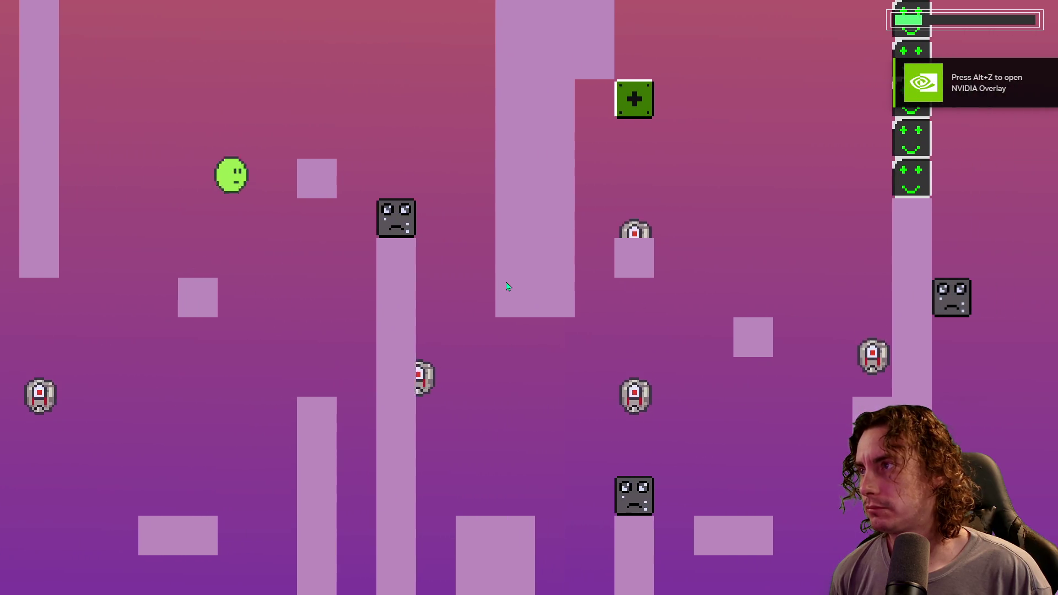
key(space)
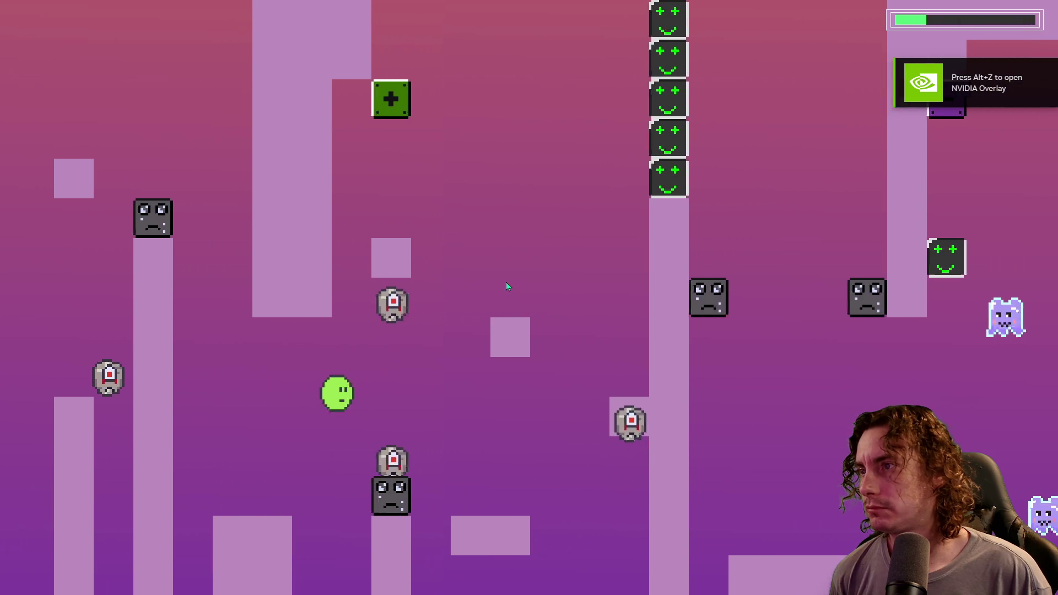
key(space)
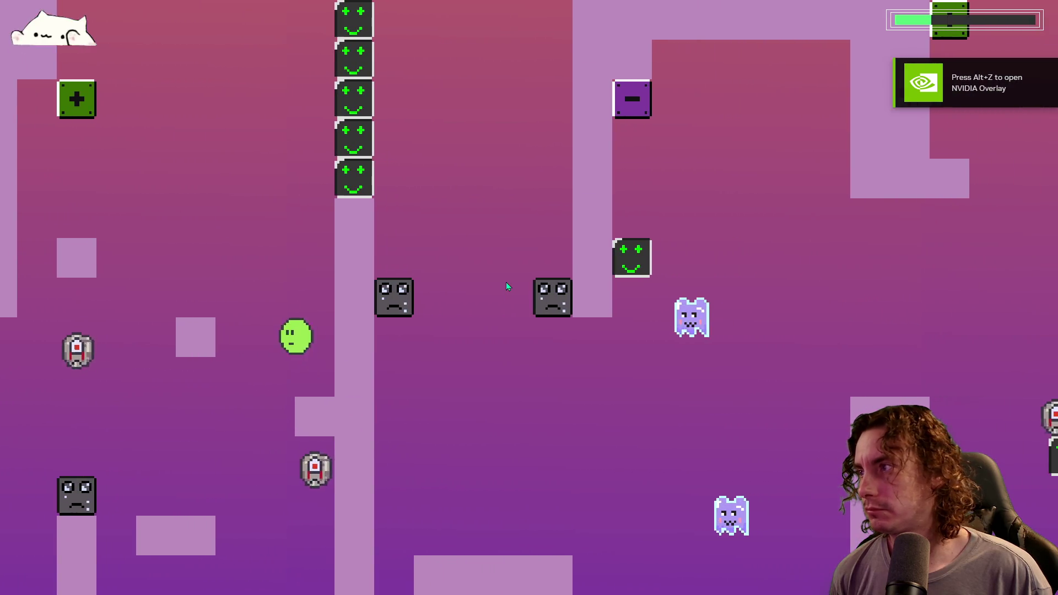
key(space)
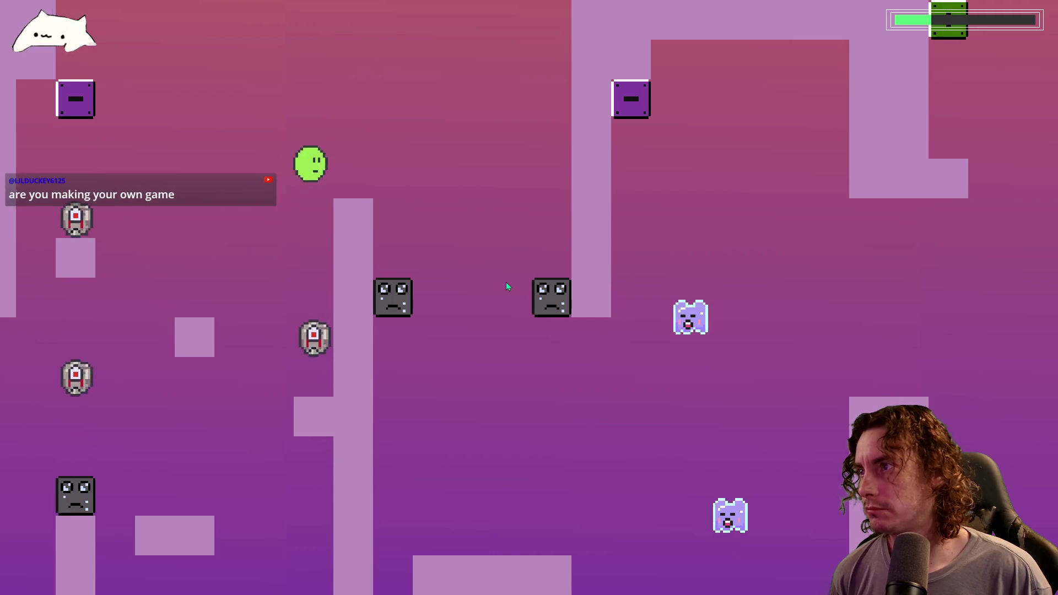
key(space)
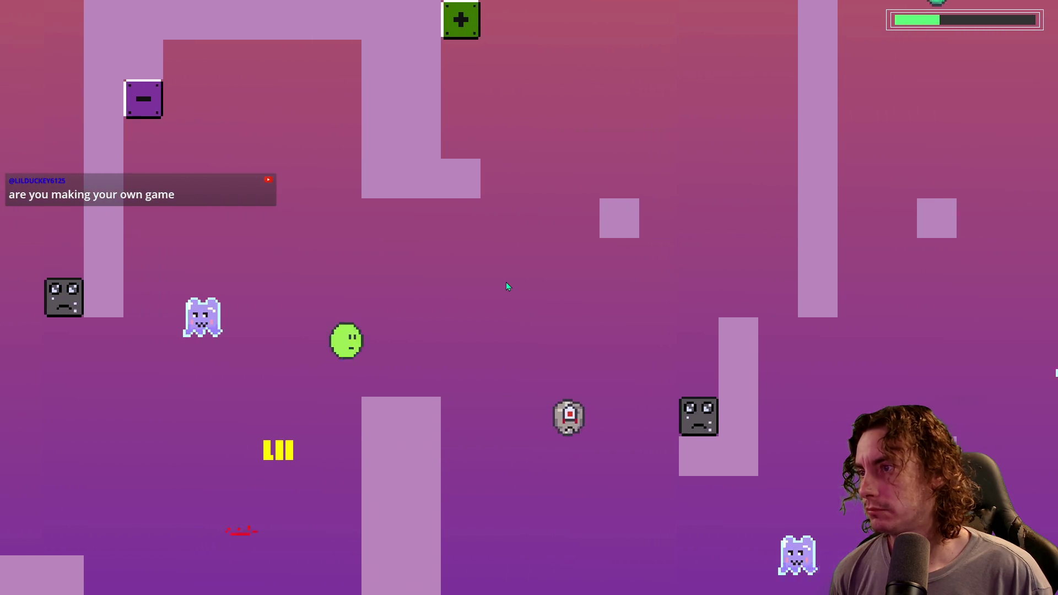
key(space)
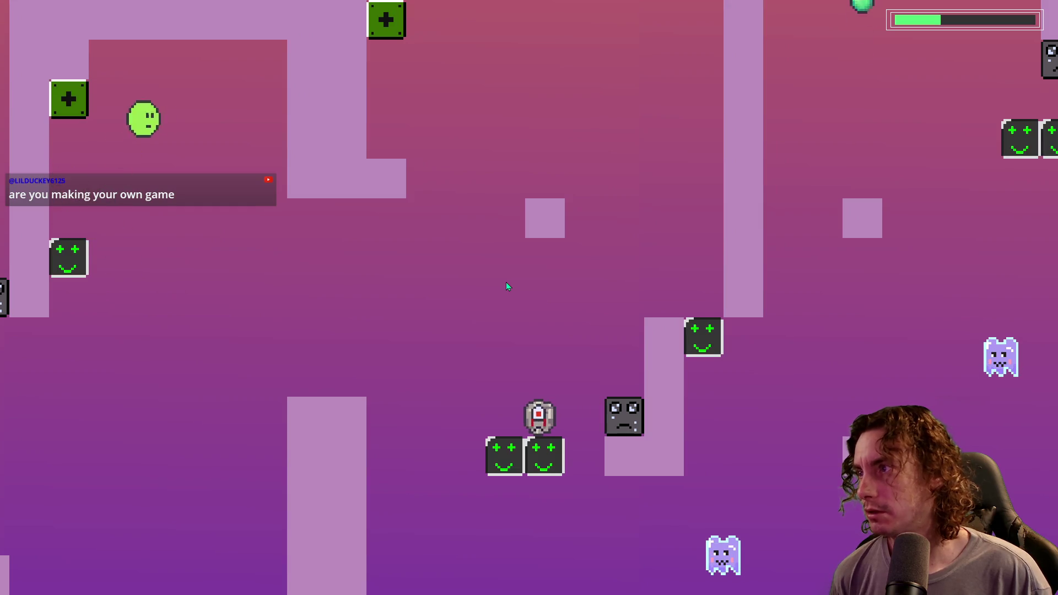
key(space)
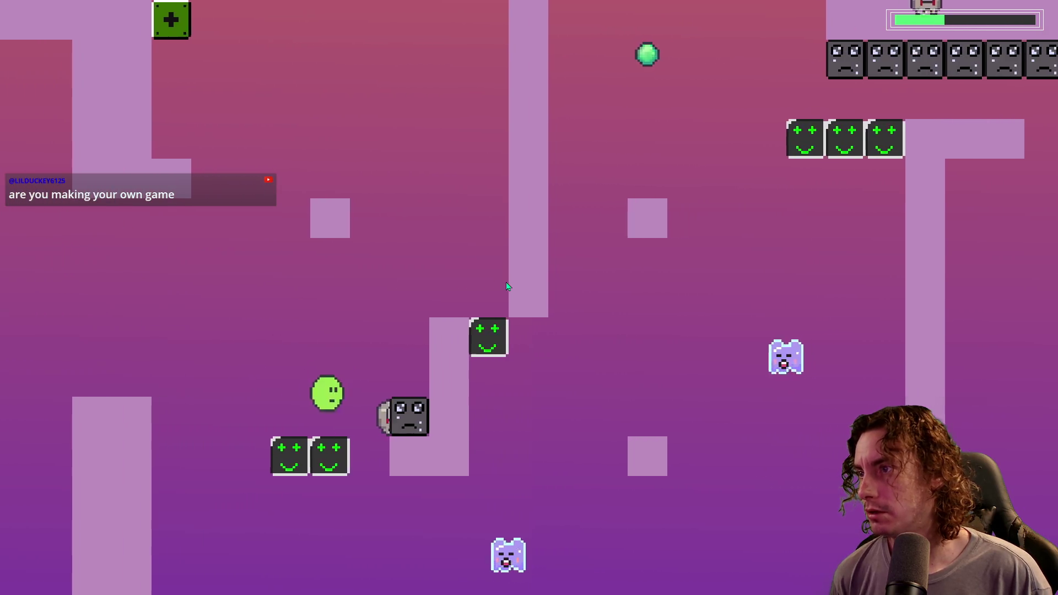
key(space)
key(space)
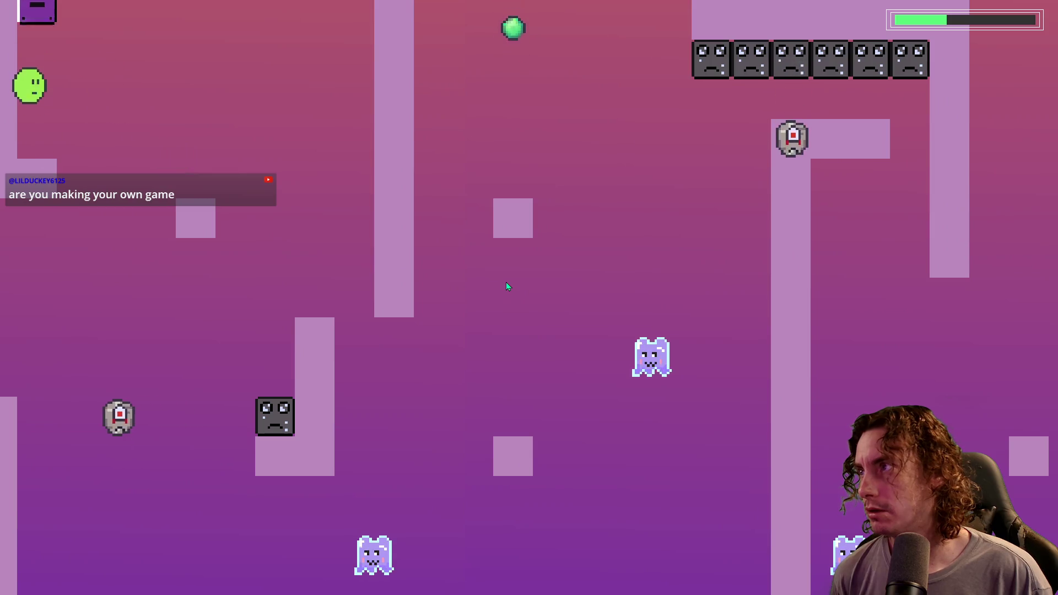
key(space)
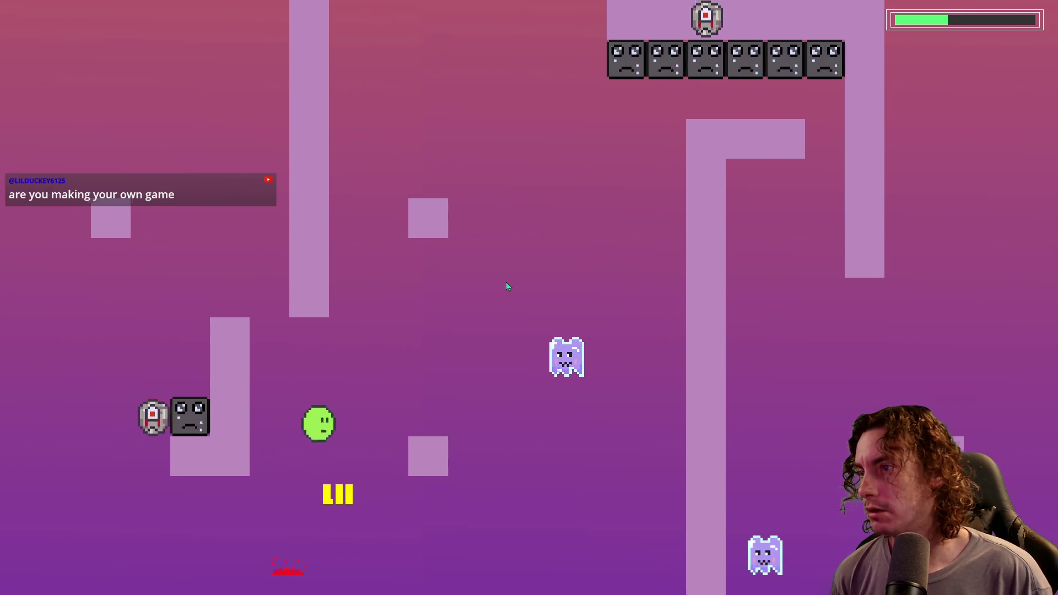
key(space)
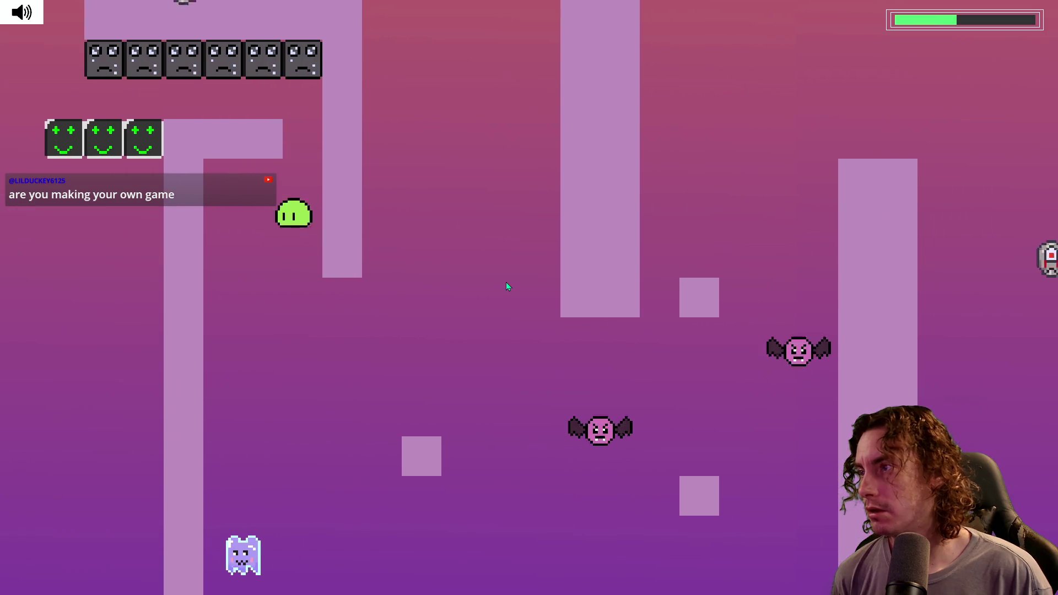
key(space)
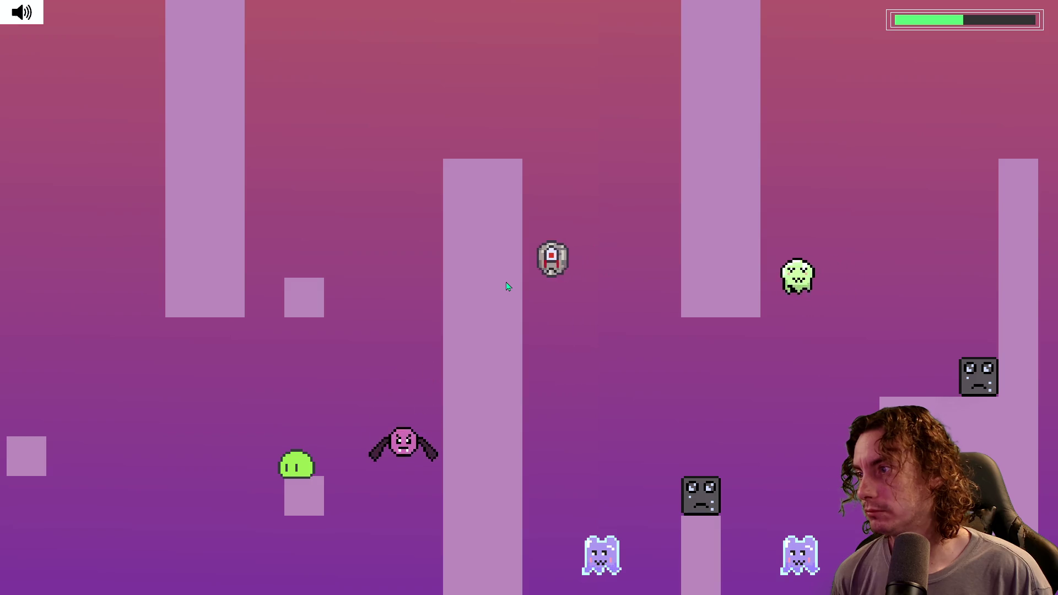
key(space)
key(space)
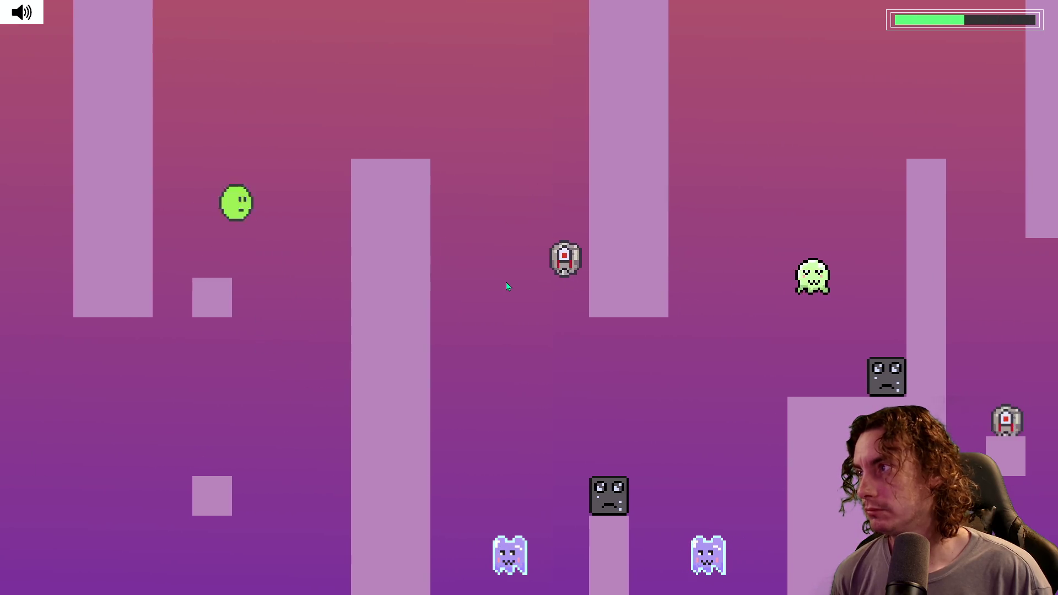
key(space)
Step: Keep the slime hopping rightward over the small block onto the tall pillar
key(space)
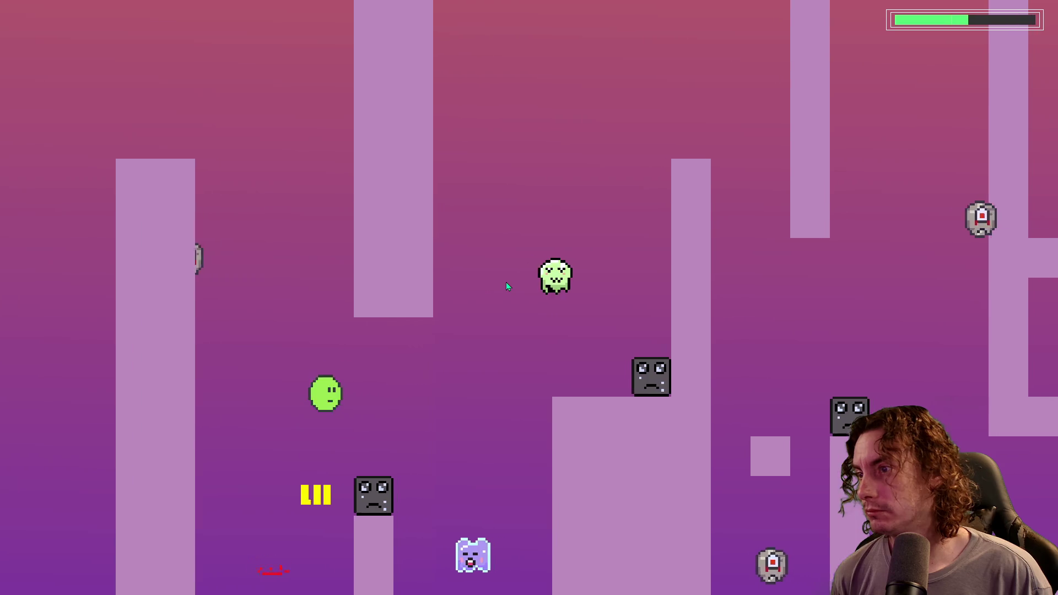
key(space)
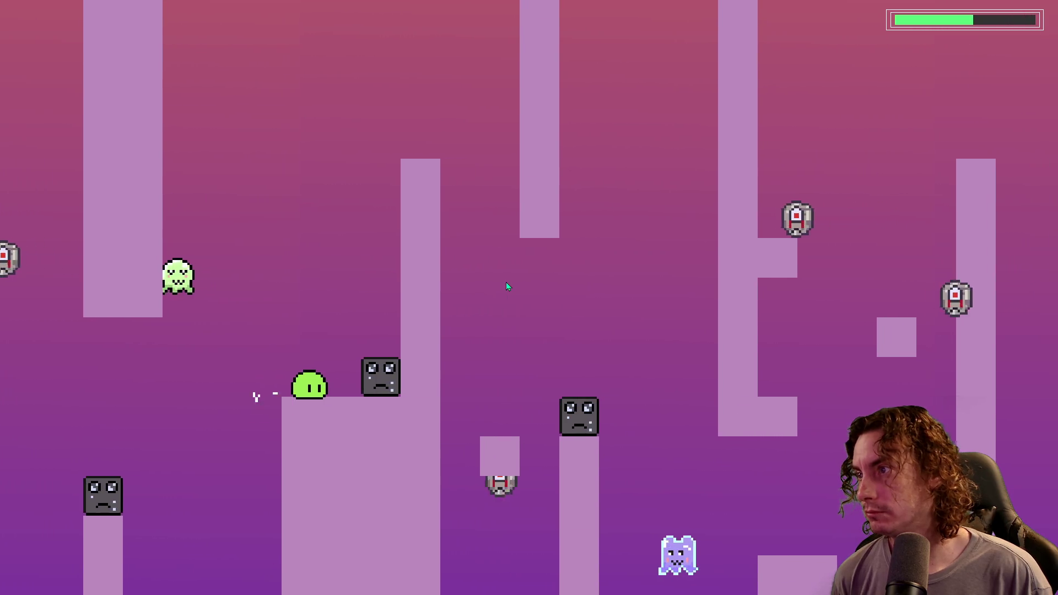
key(space)
key(space)
key(space)
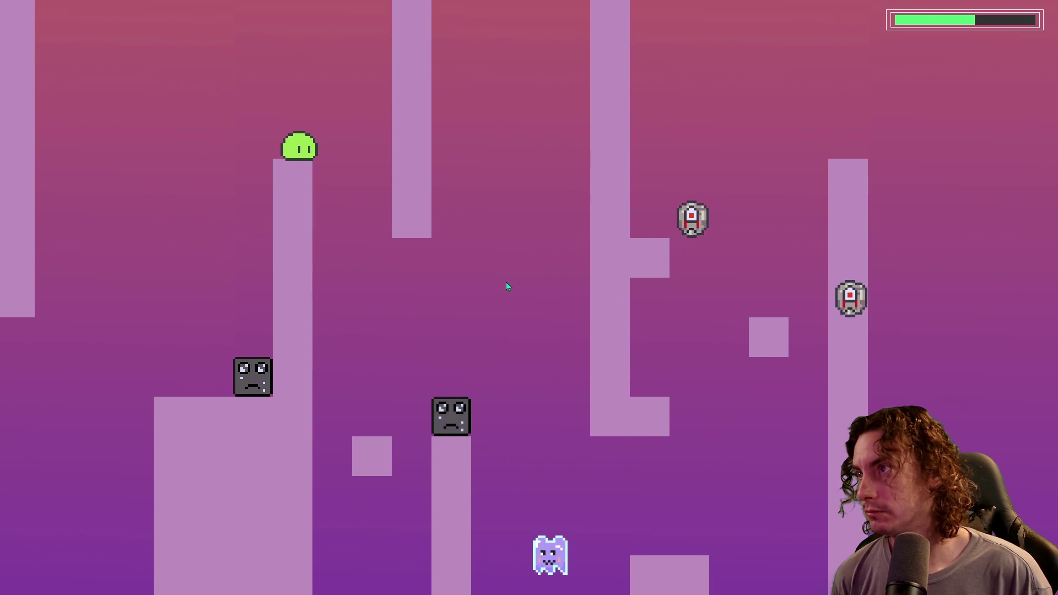
key(space)
key(space)
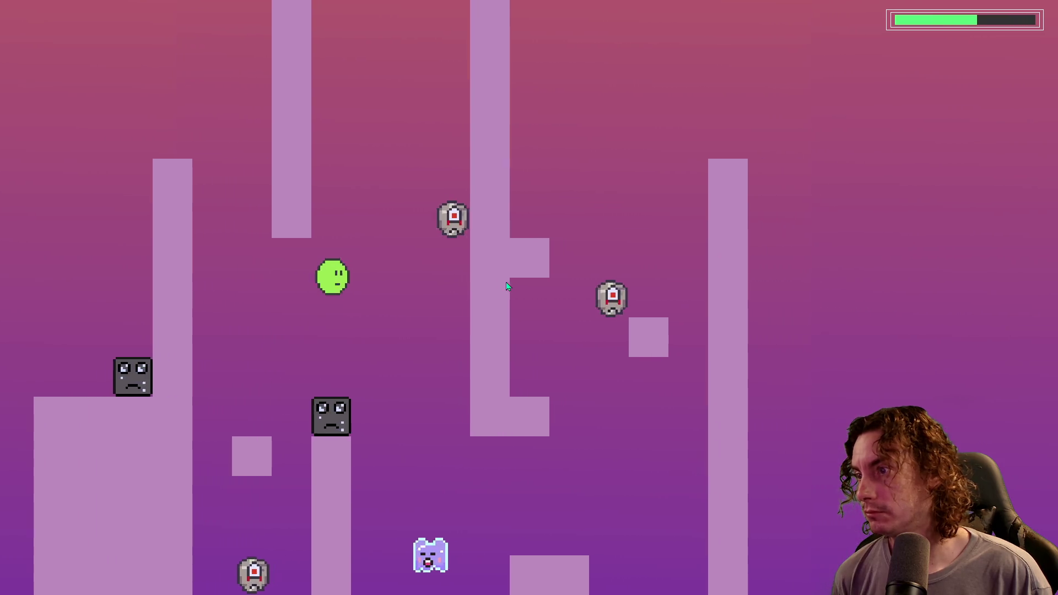
key(space)
key(space)
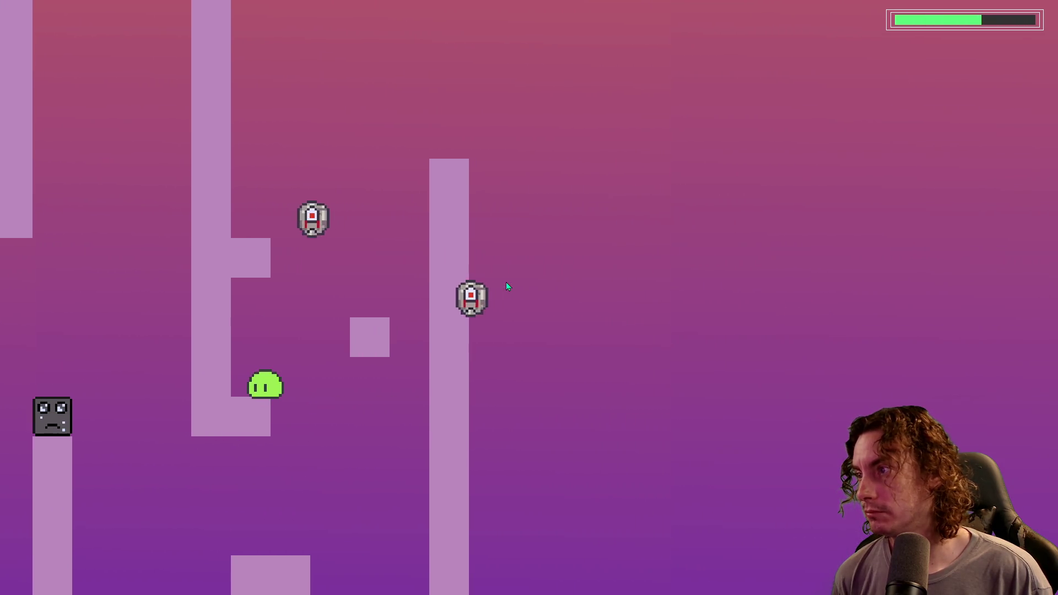
key(space)
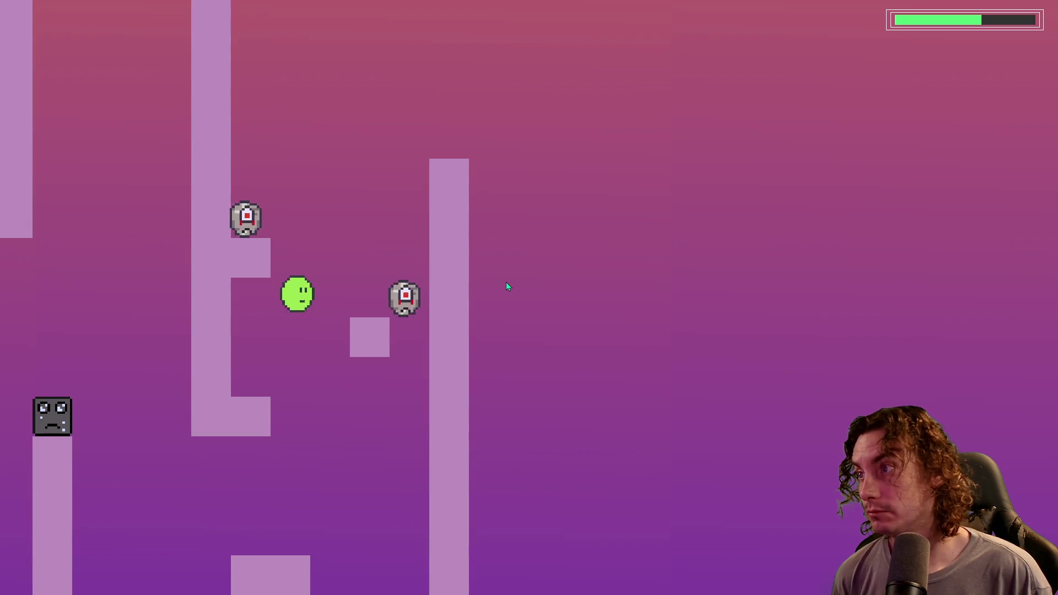
key(space)
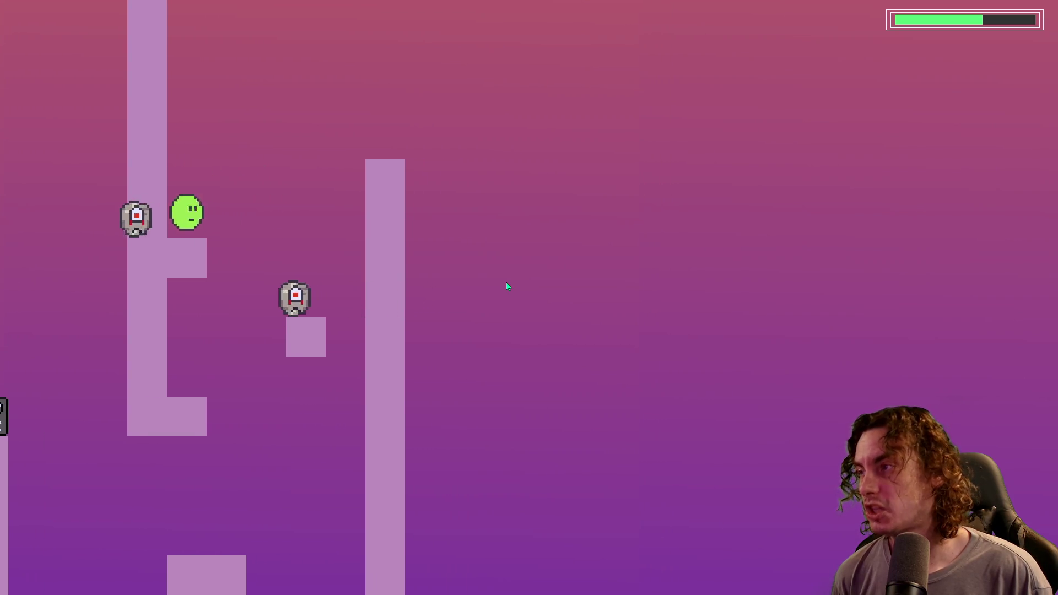
key(space)
key(d)
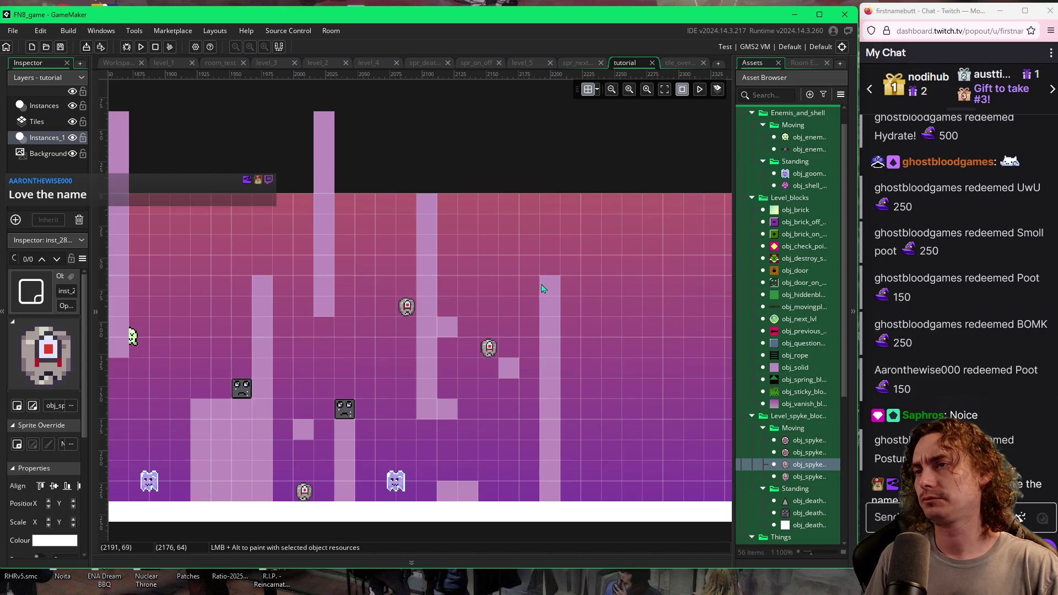
Step: Paint solid blocks beside the right column, deleting a misplaced spike block first
click(550, 287)
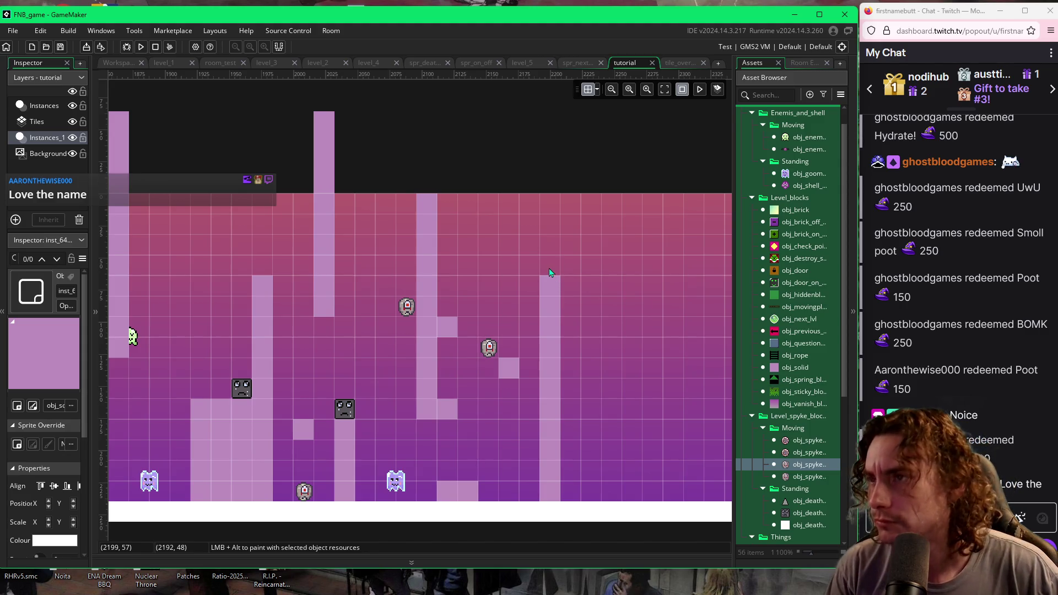
alt+click(550, 270)
key(Delete)
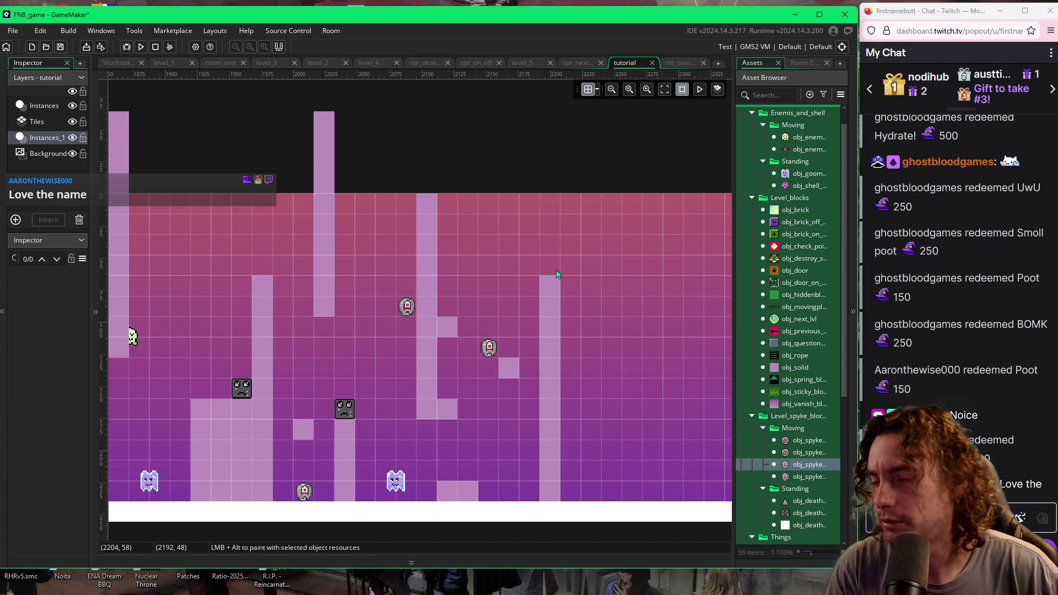
click(766, 369)
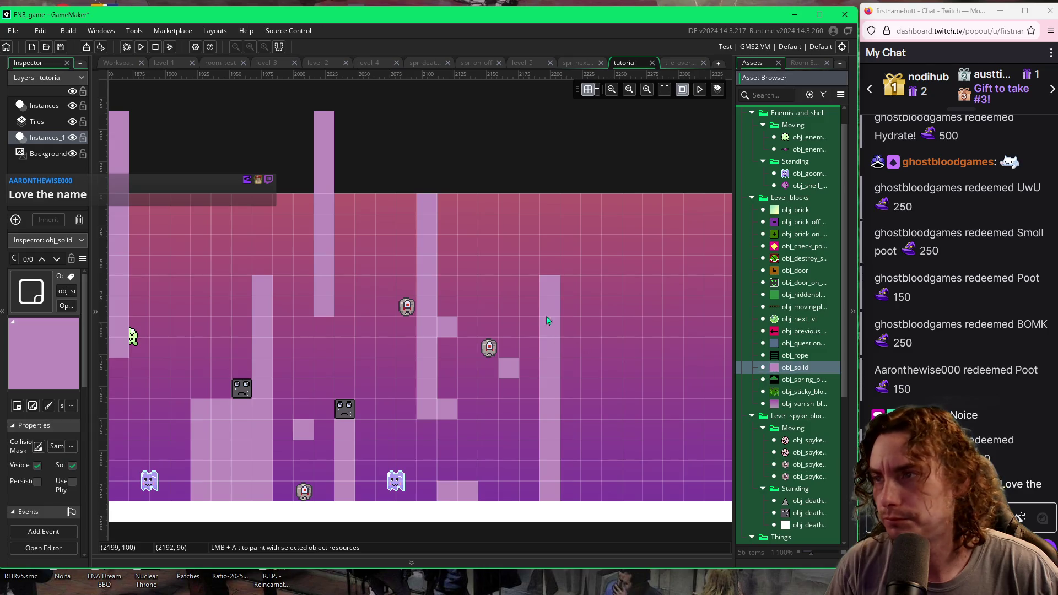
drag(550, 271, 584, 268)
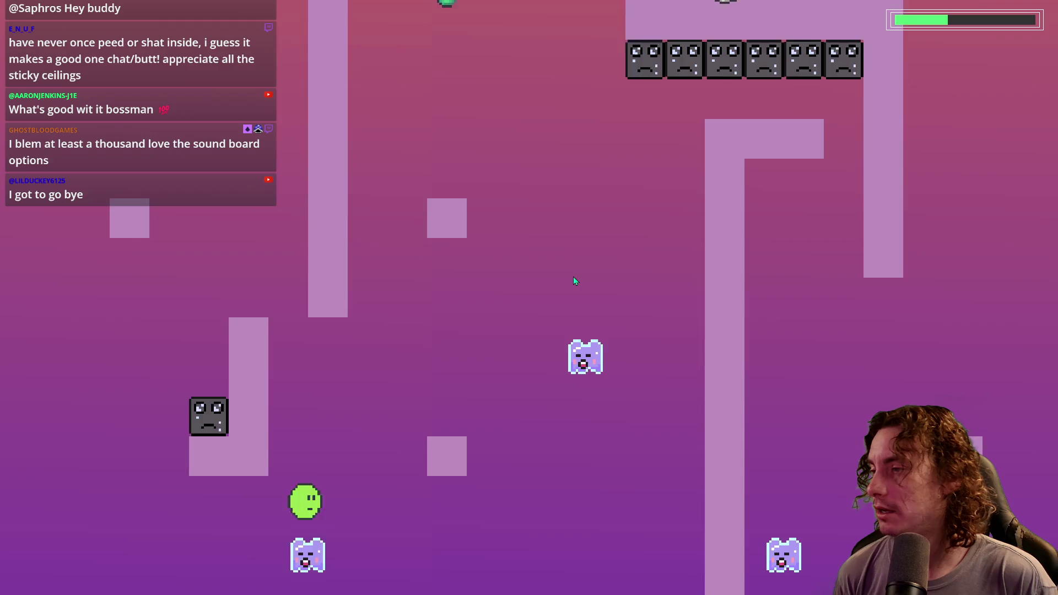
Step: Jump the slime rightward through the columns and over the spike blocks to a low ledge
key(space)
key(space)
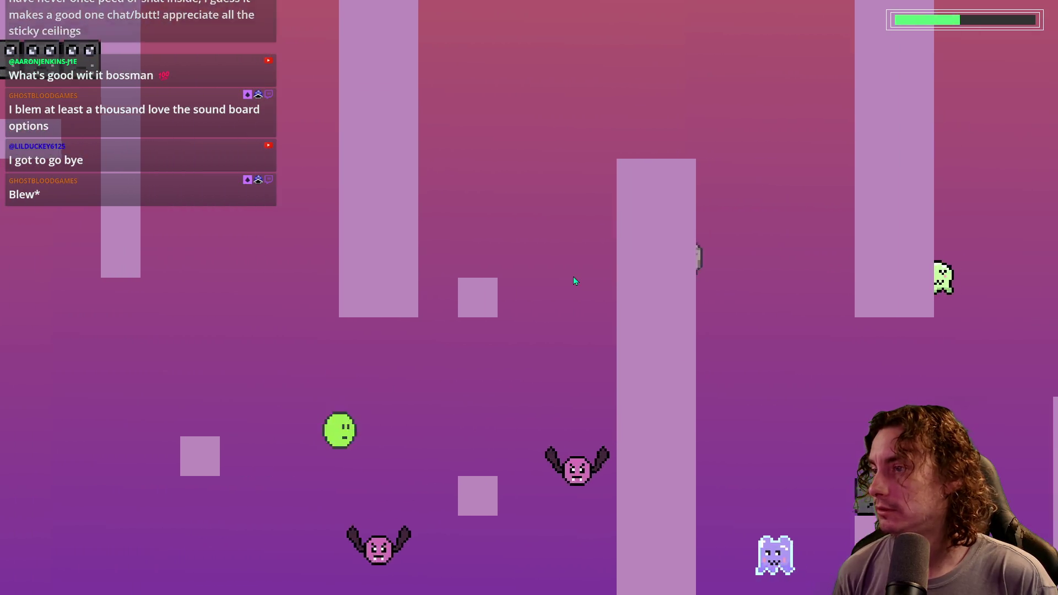
key(space)
key(space)
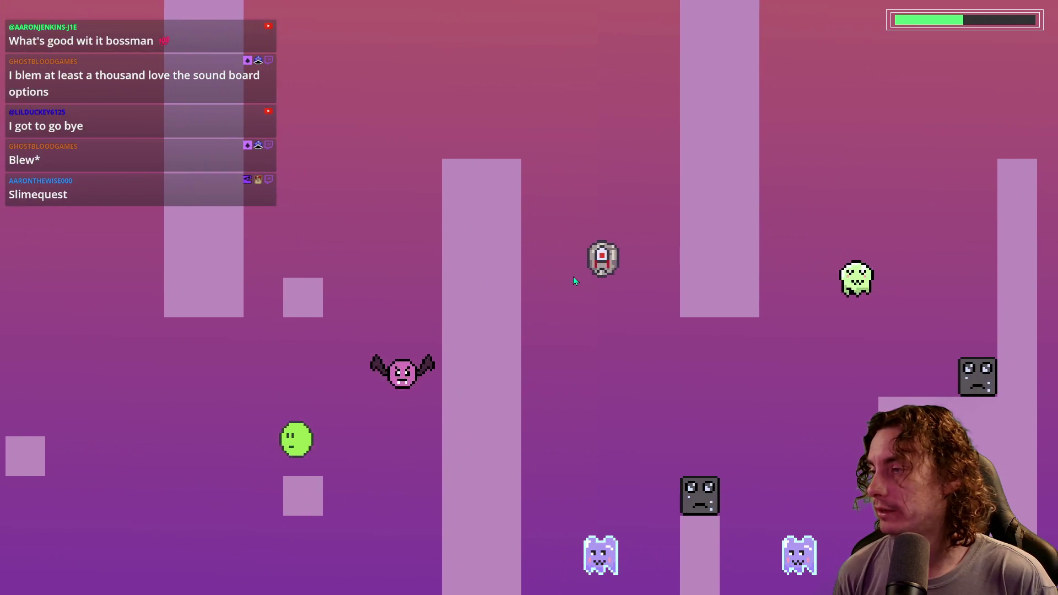
key(space)
key(space)
key(space)
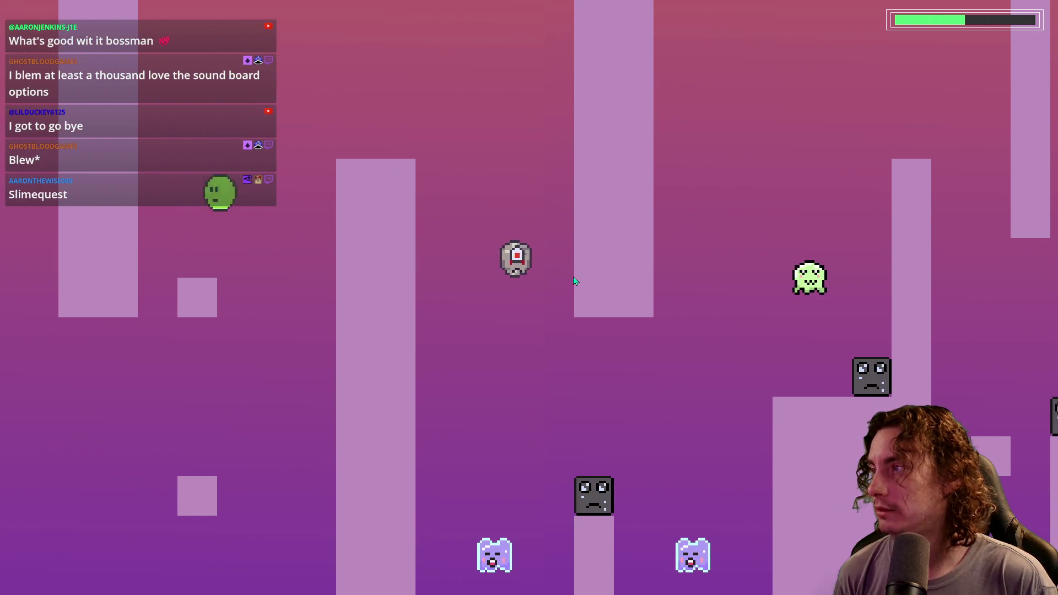
key(space)
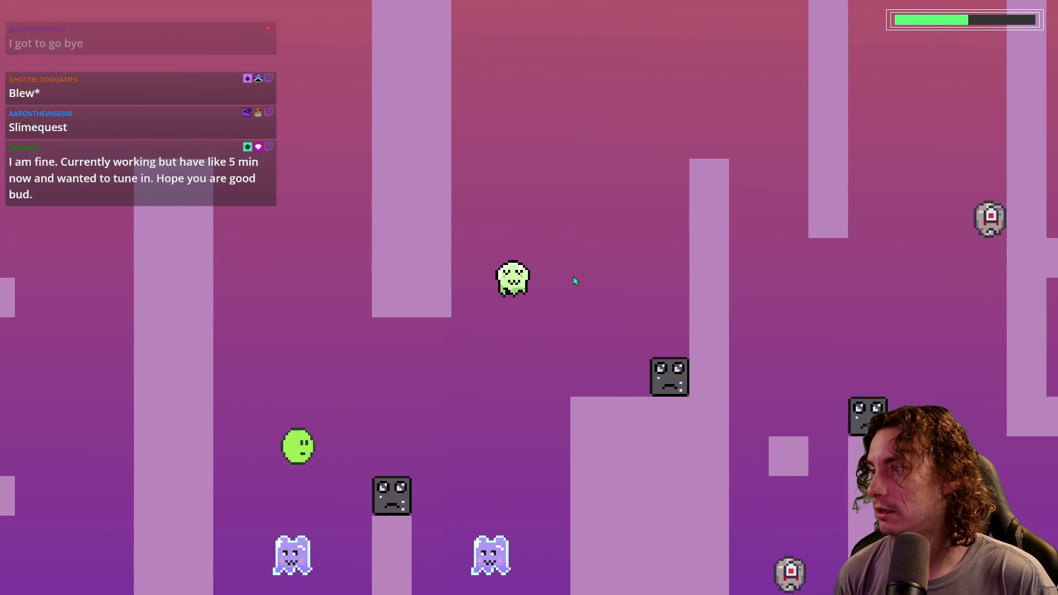
key(space)
key(space)
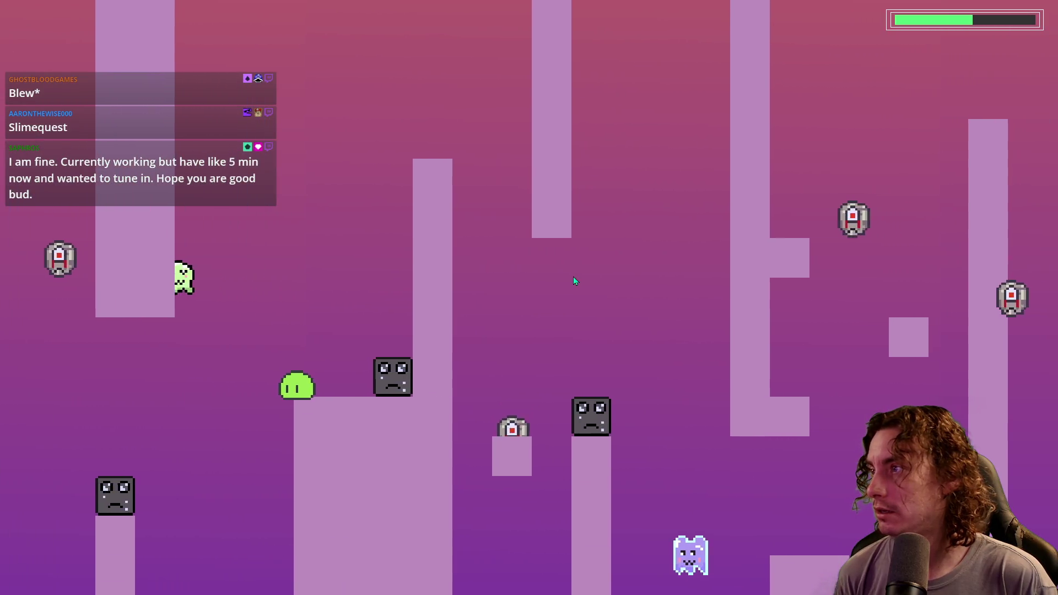
key(space)
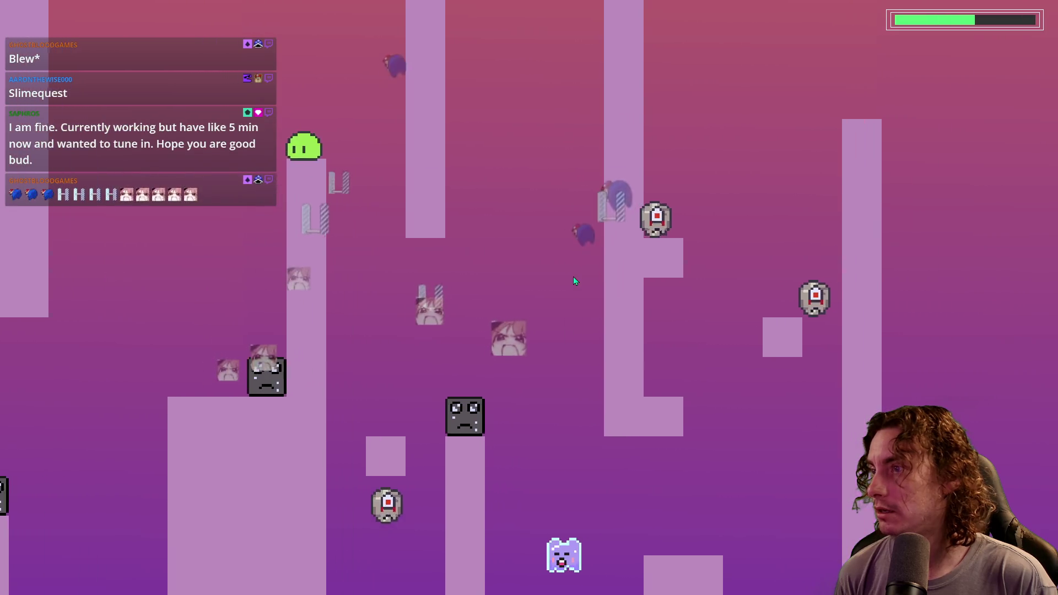
key(space)
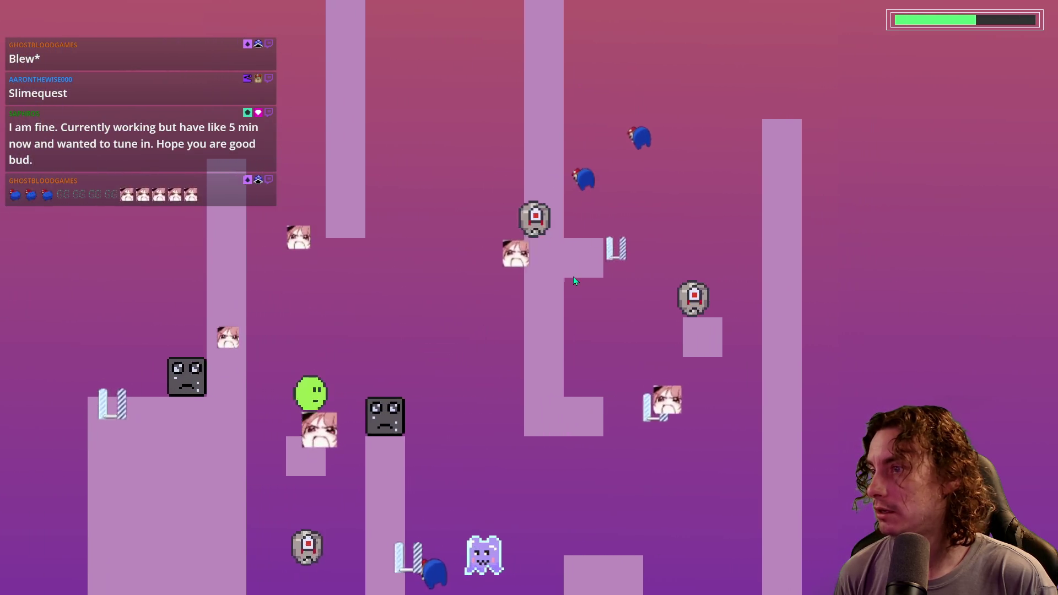
key(space)
key(space)
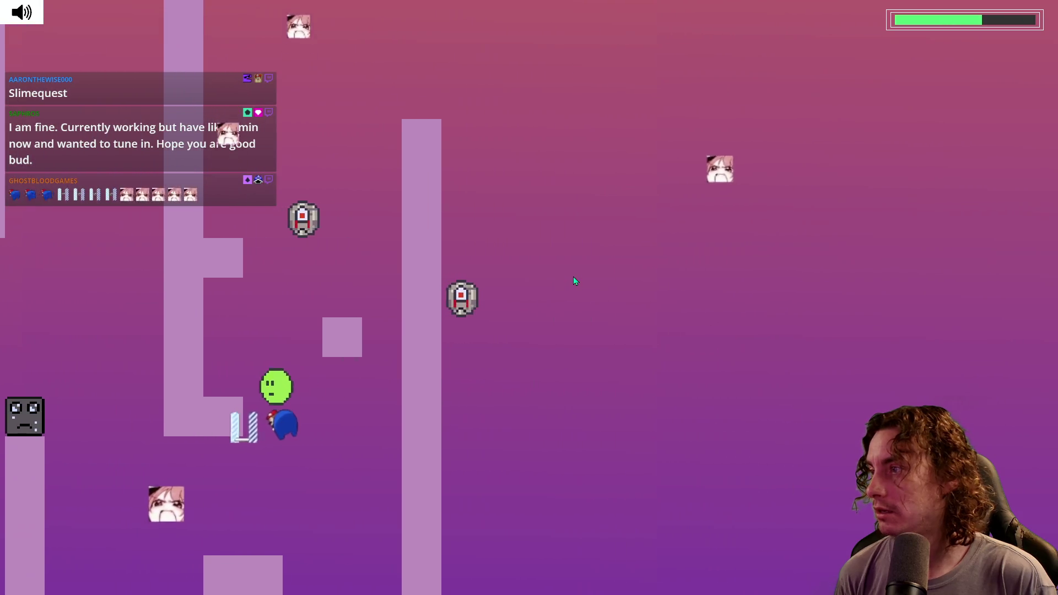
key(space)
key(space)
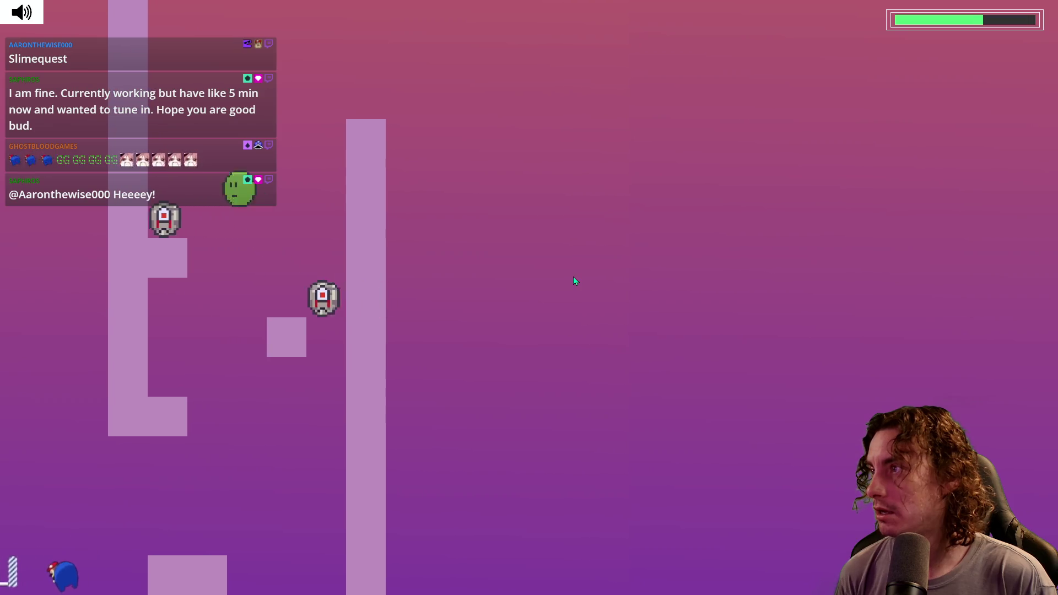
key(space)
key(Right)
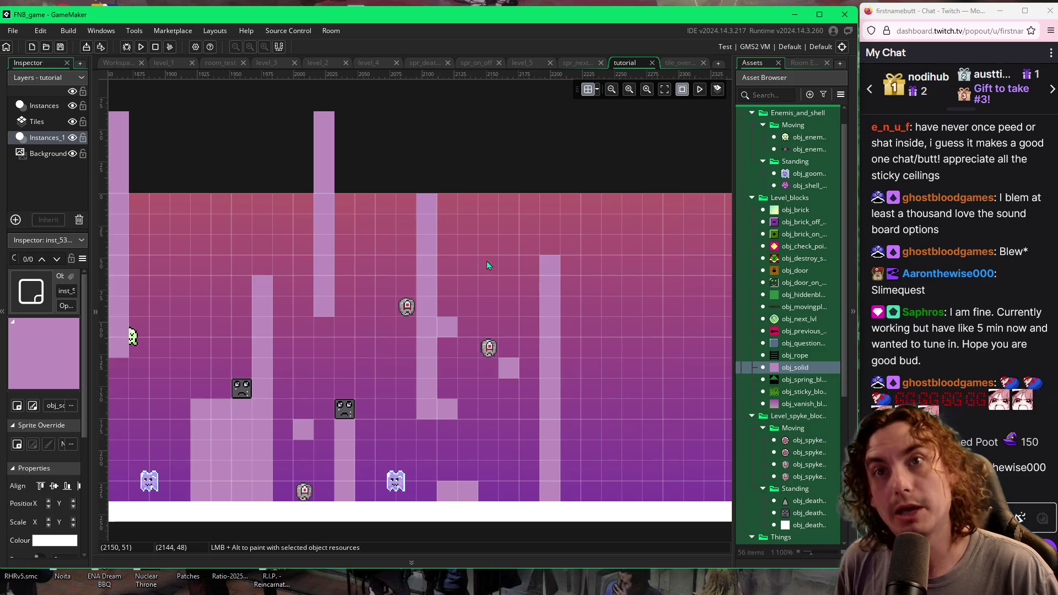
Step: Scroll the room editor view to the far right end of the tutorial room
scroll(487, 266, right, 3)
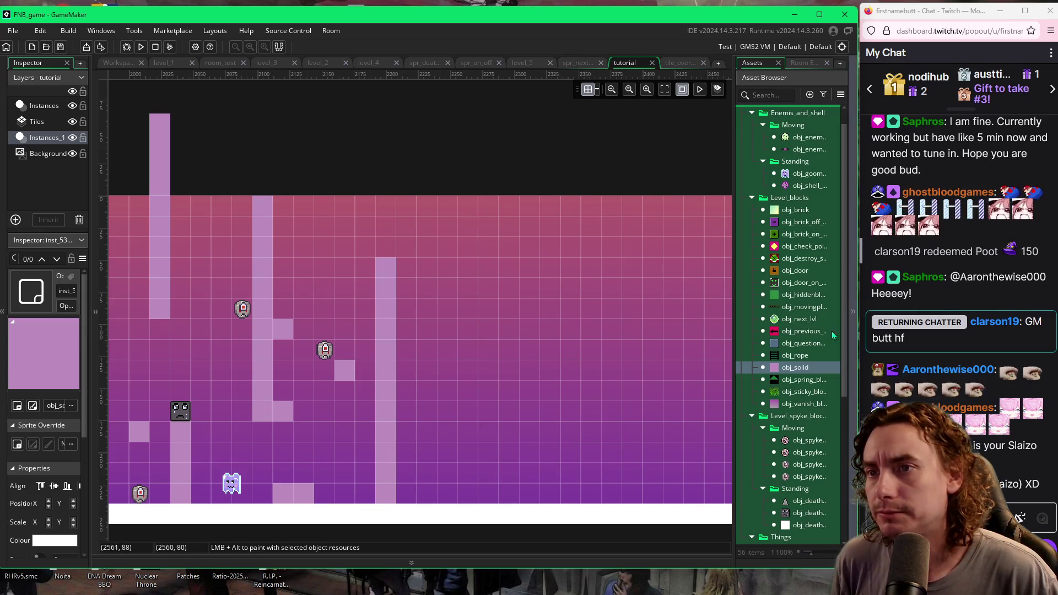
Step: Place a vanishing block and paint a tall solid column down from the top
click(777, 405)
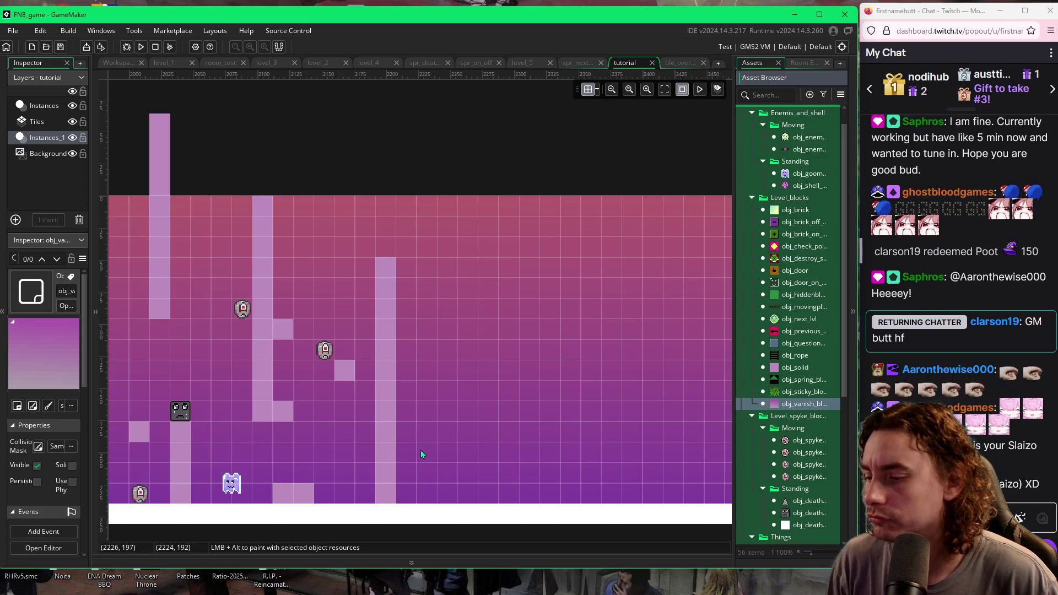
click(422, 454)
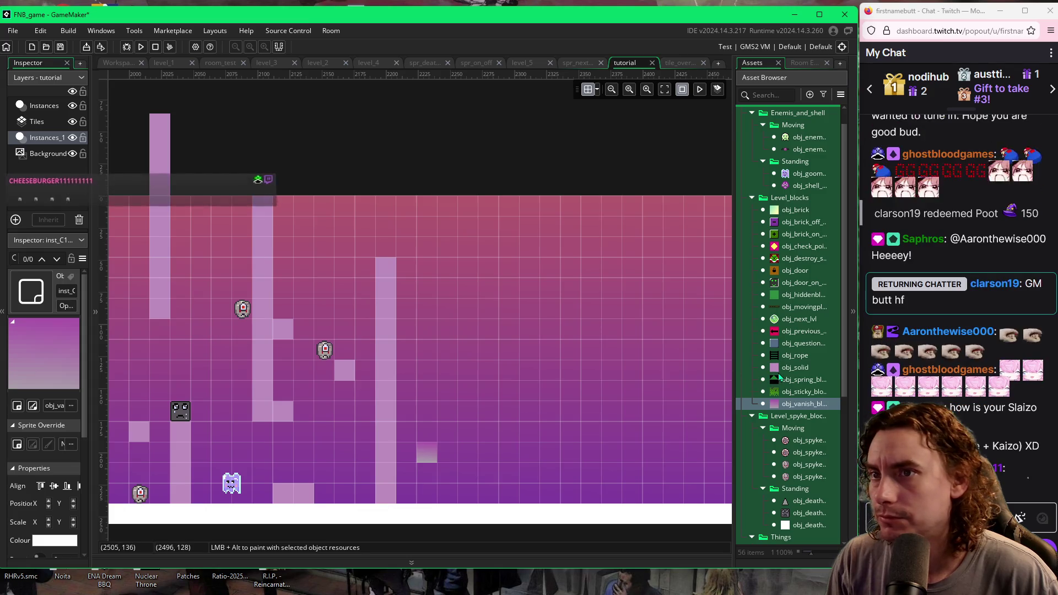
click(795, 367)
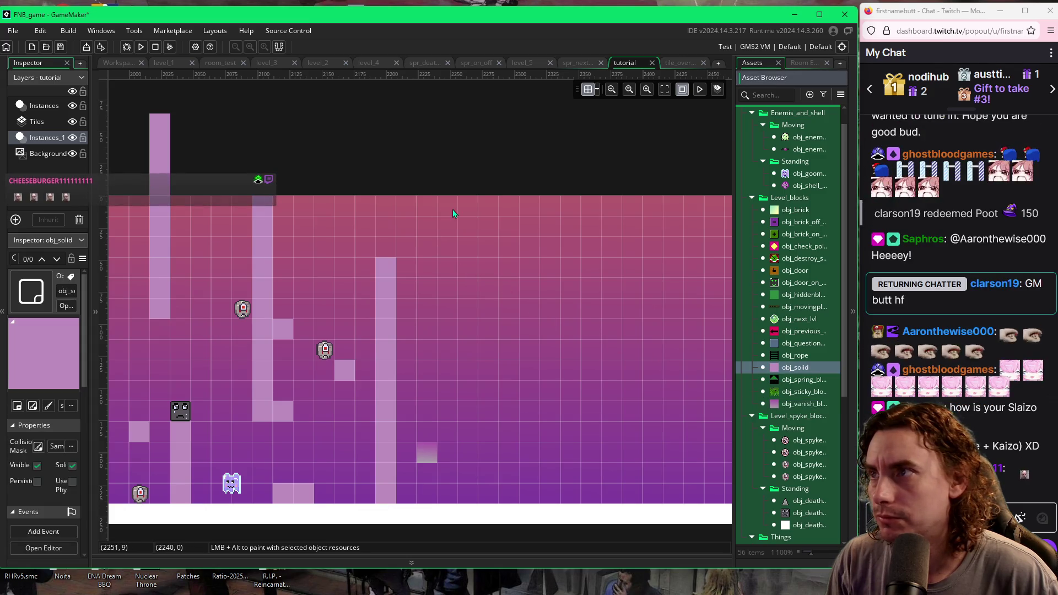
drag(452, 210, 448, 335)
click(507, 312)
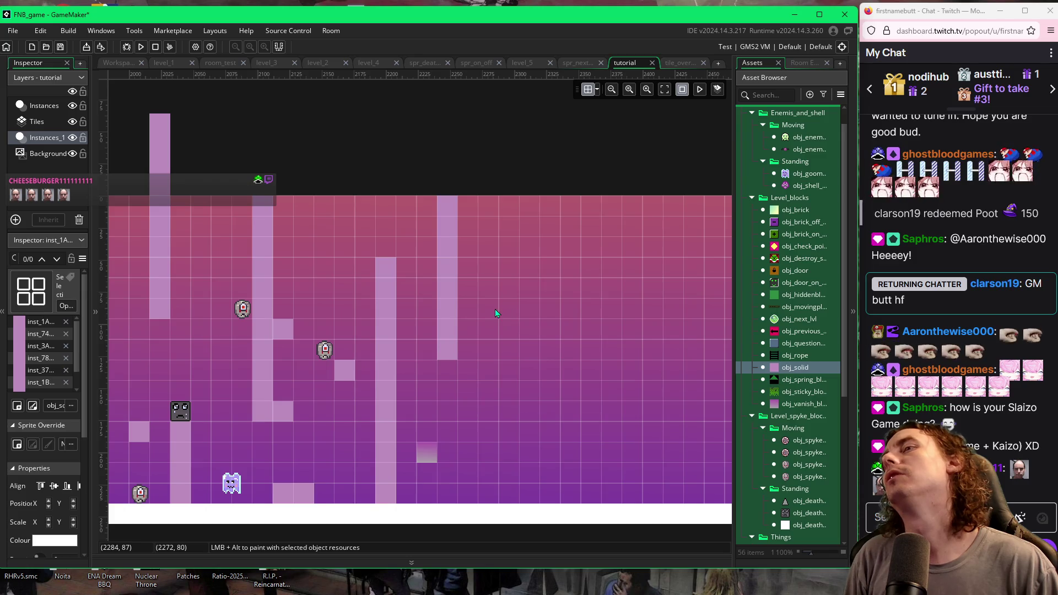
Step: Add a spike block beside the central column, then save and run with F5
click(797, 513)
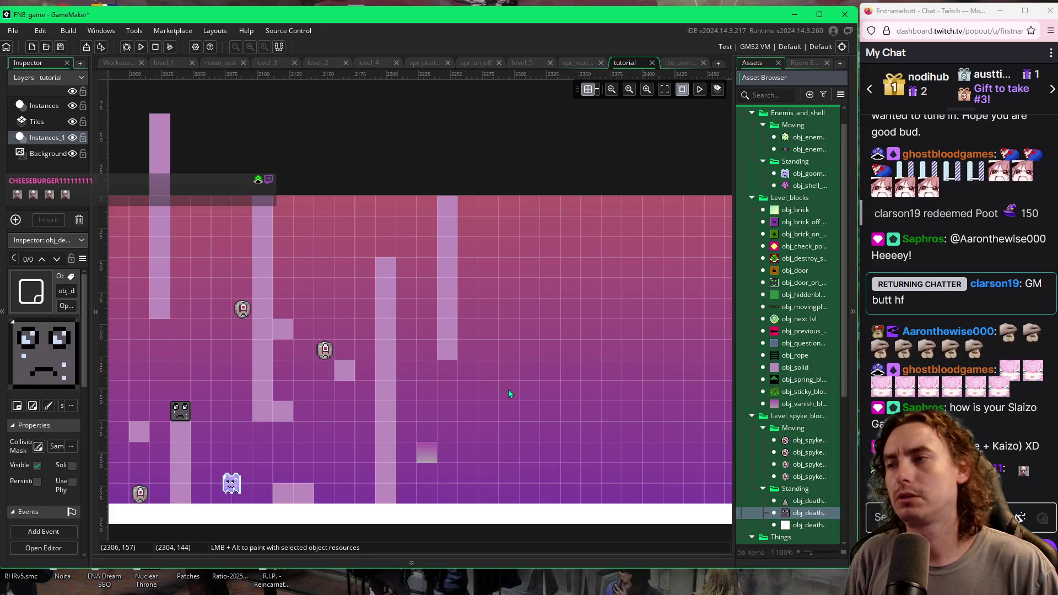
click(400, 354)
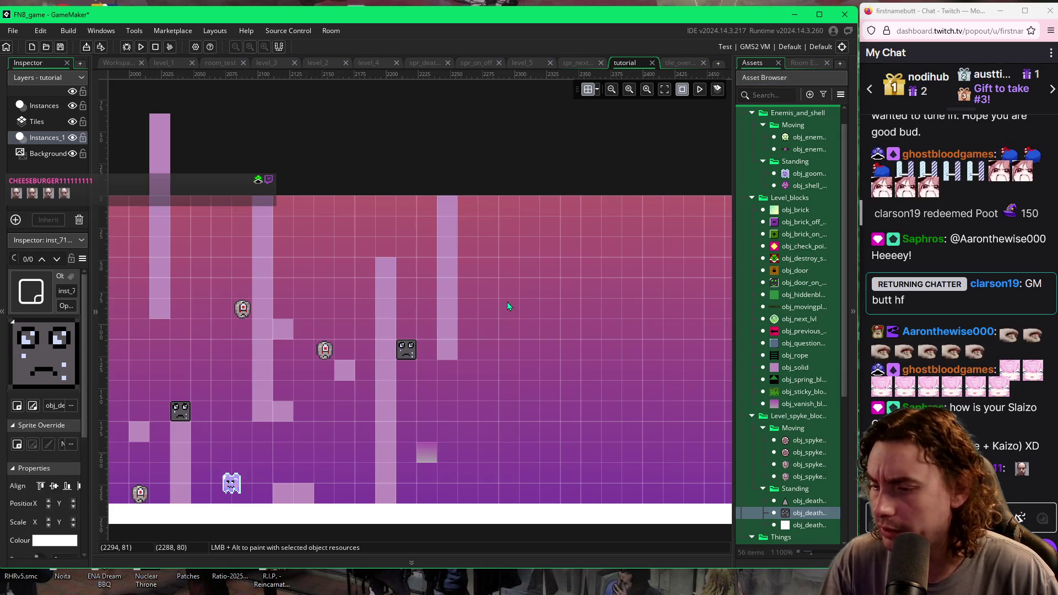
key(F5)
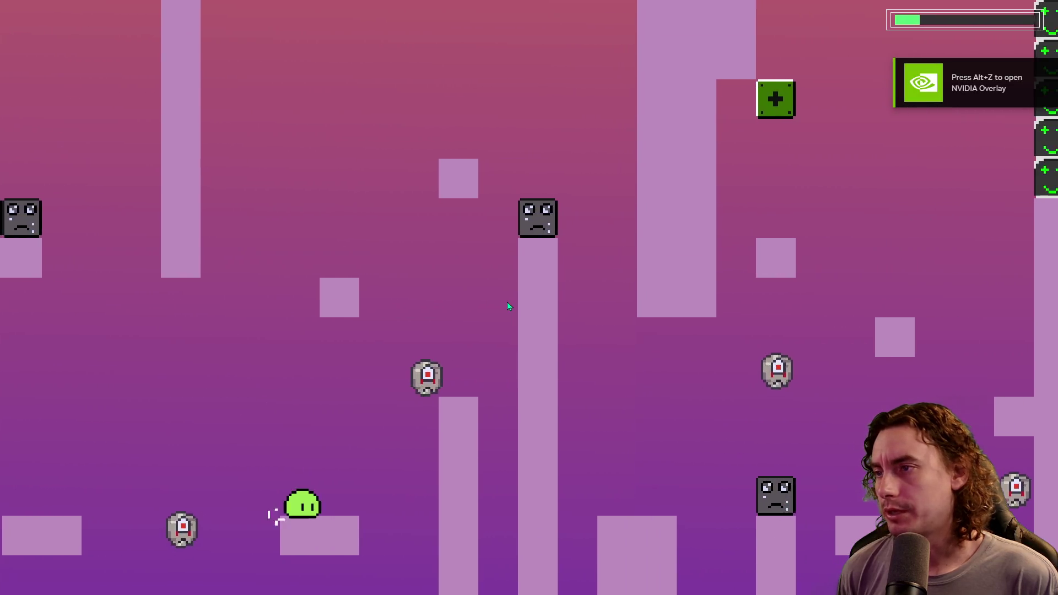
Step: Keep the slime airborne with repeated jumps through the scrolling level
key(space)
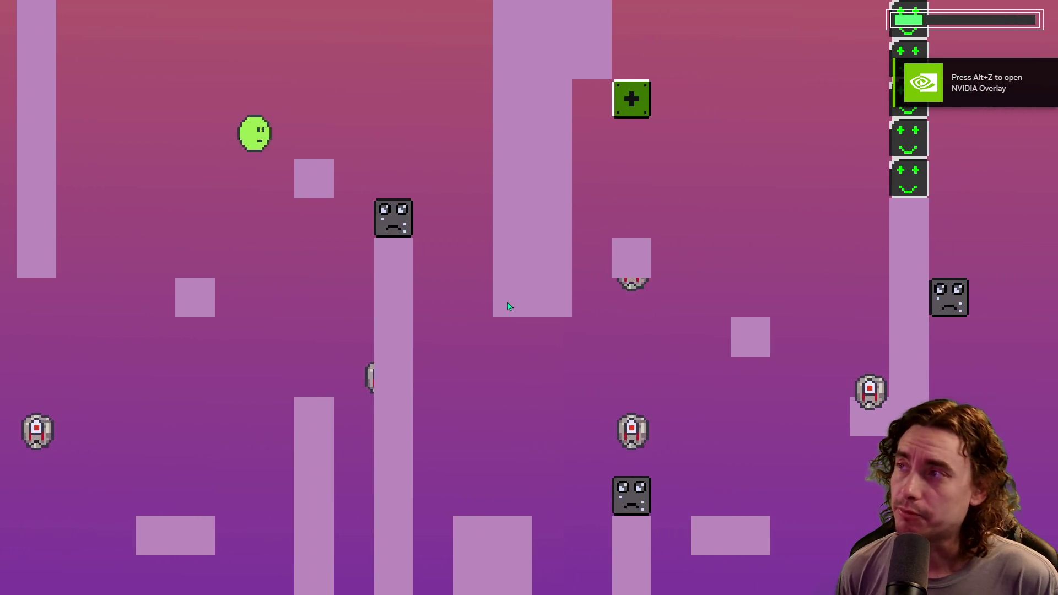
key(space)
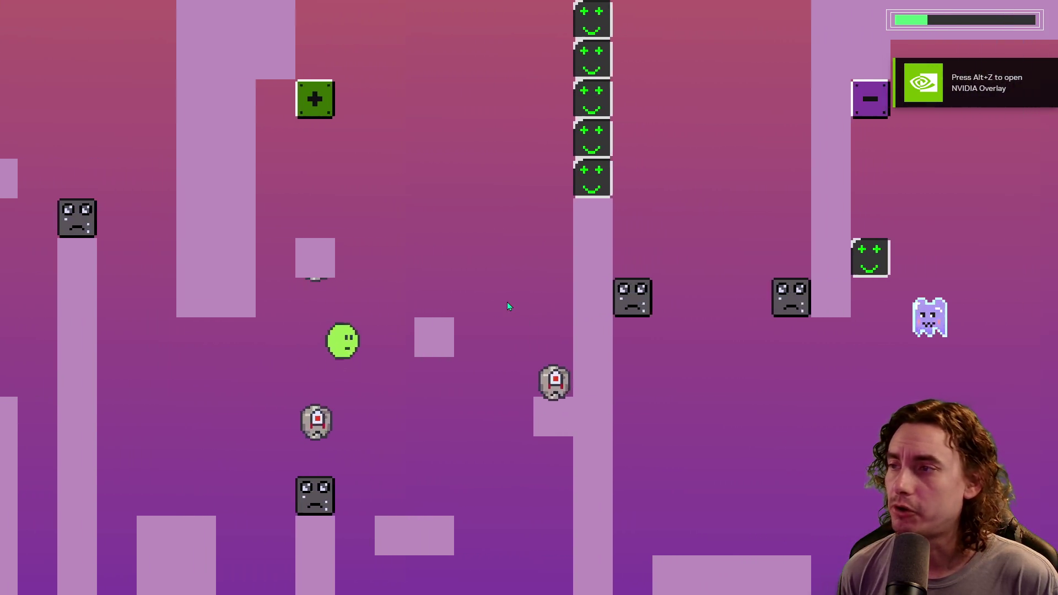
key(space)
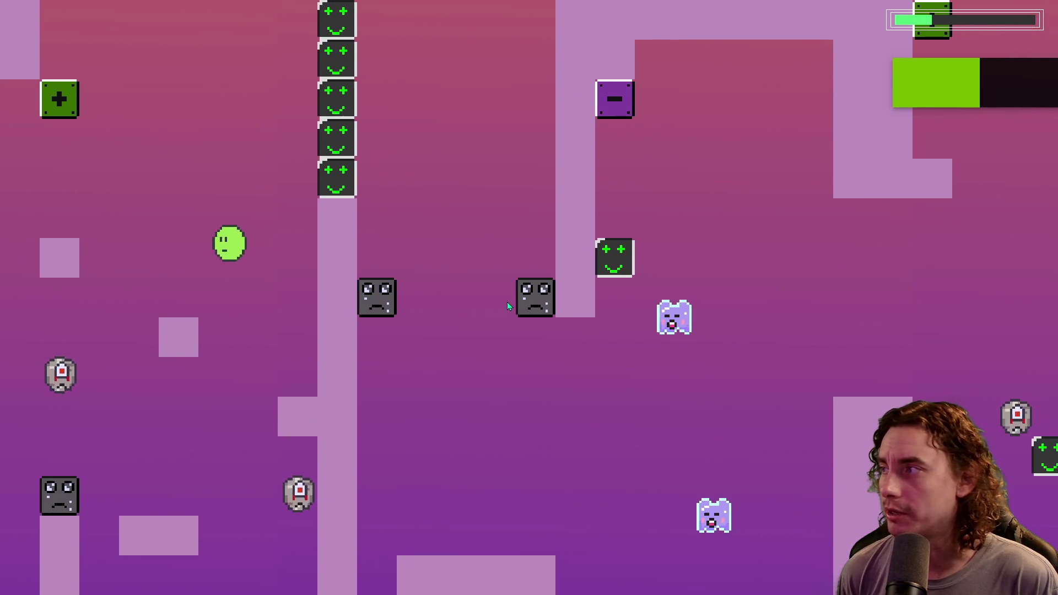
key(space)
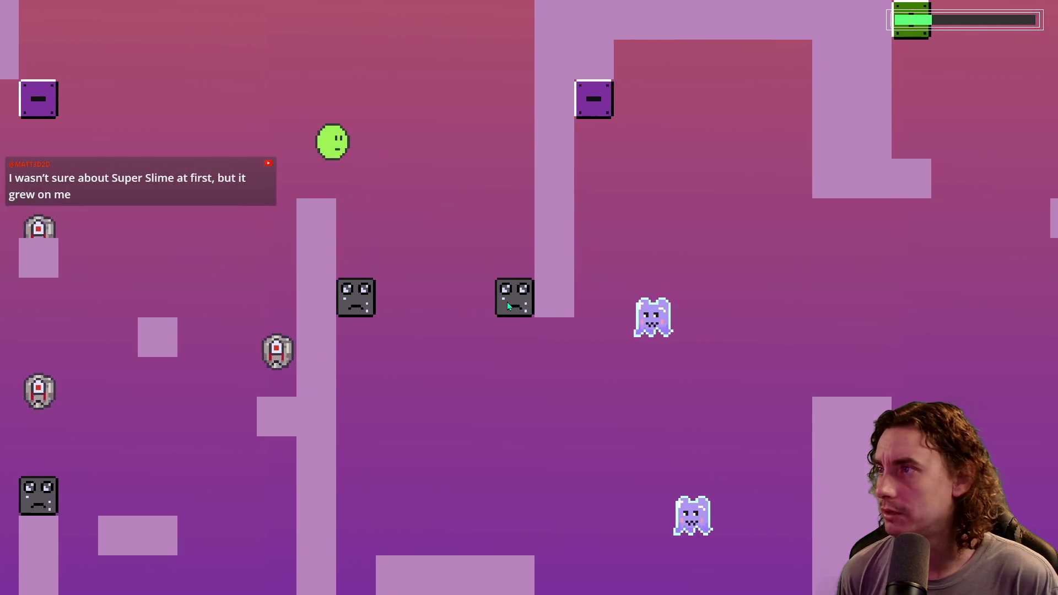
key(space)
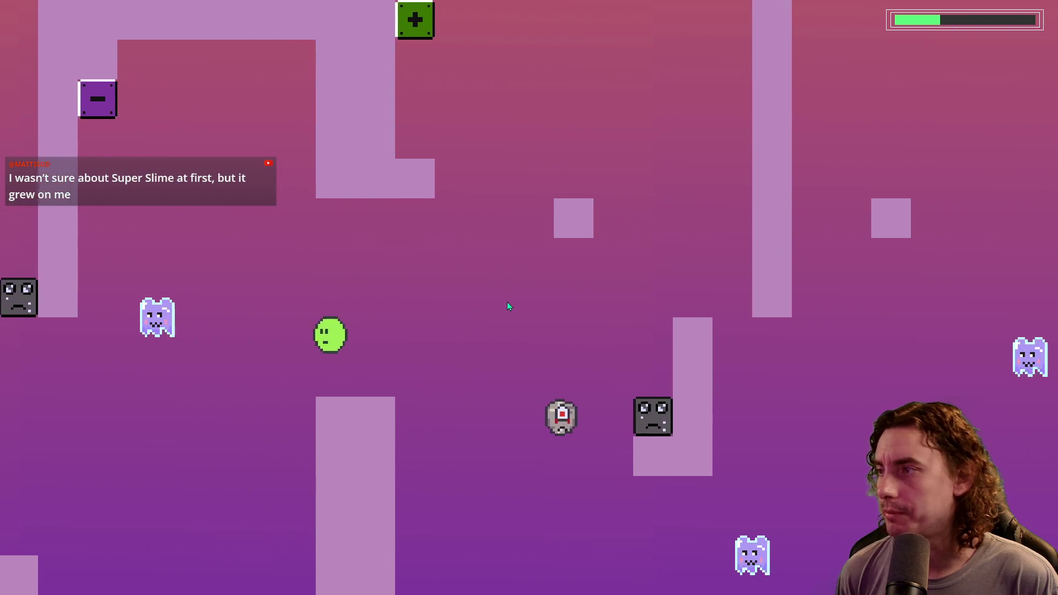
key(space)
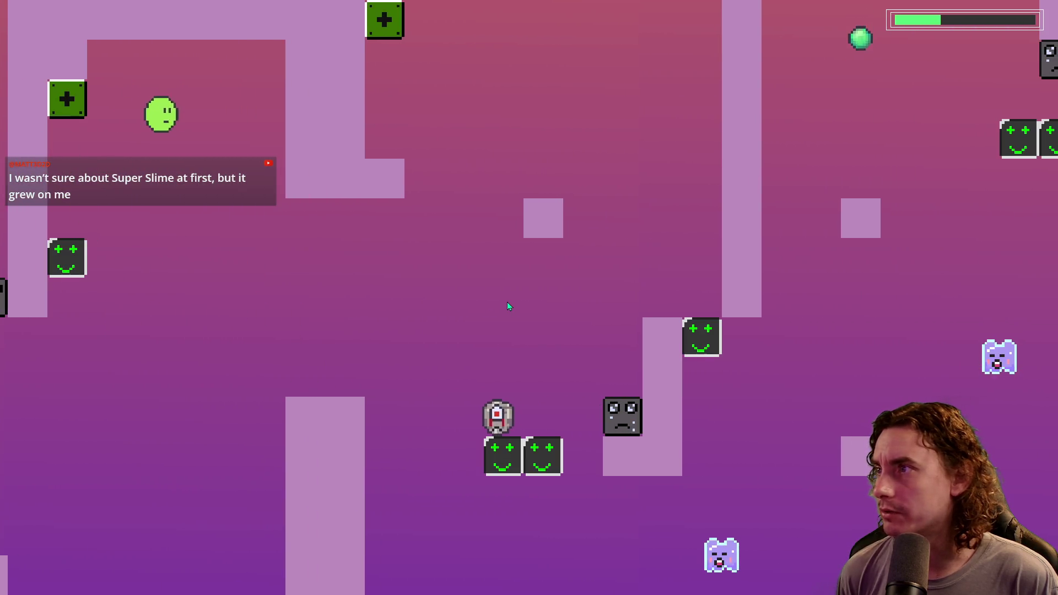
key(space)
key(space)
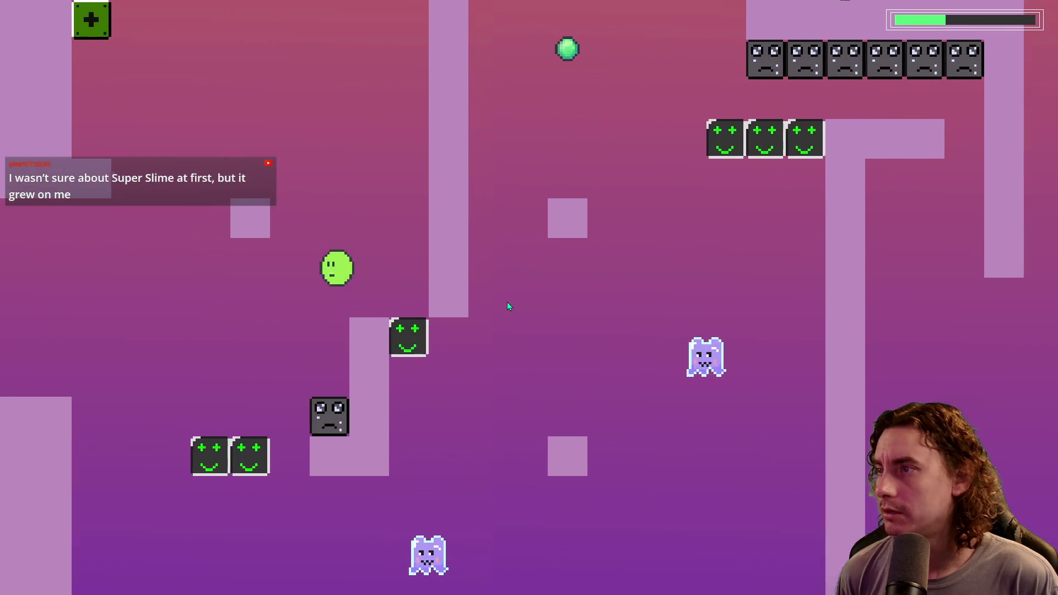
key(space)
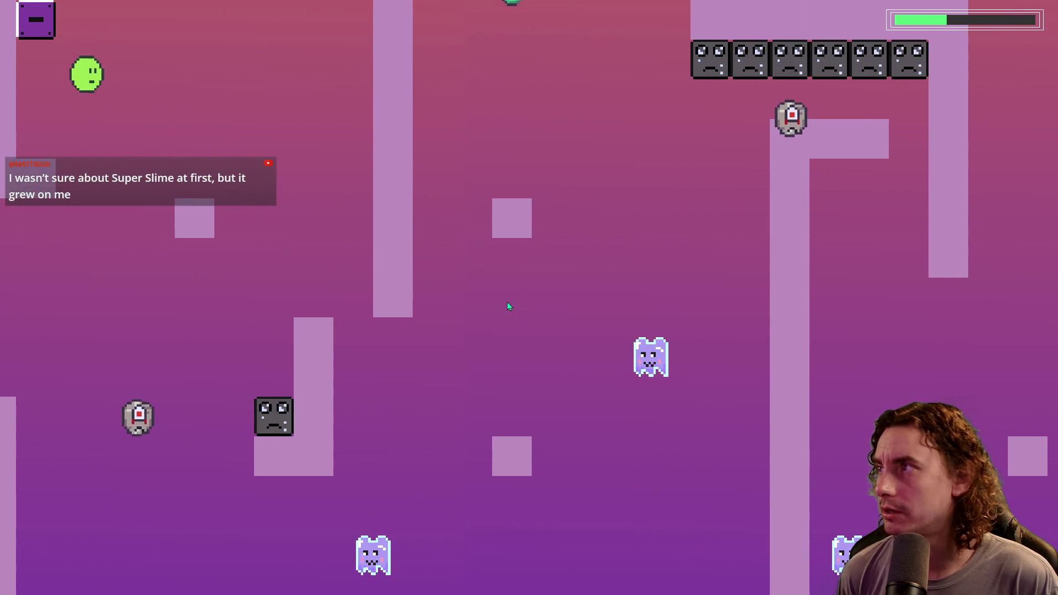
key(space)
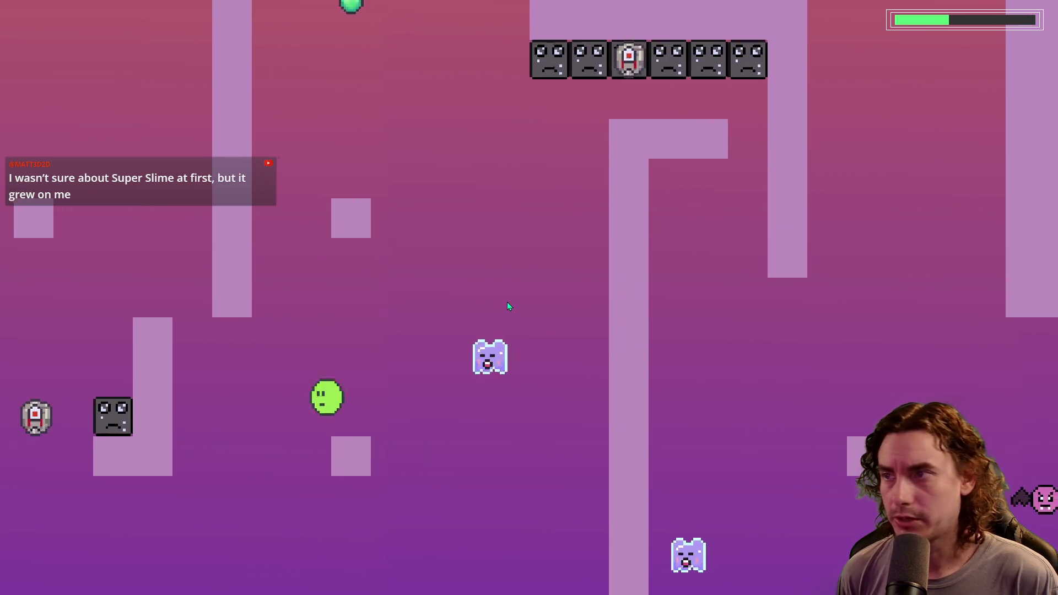
key(space)
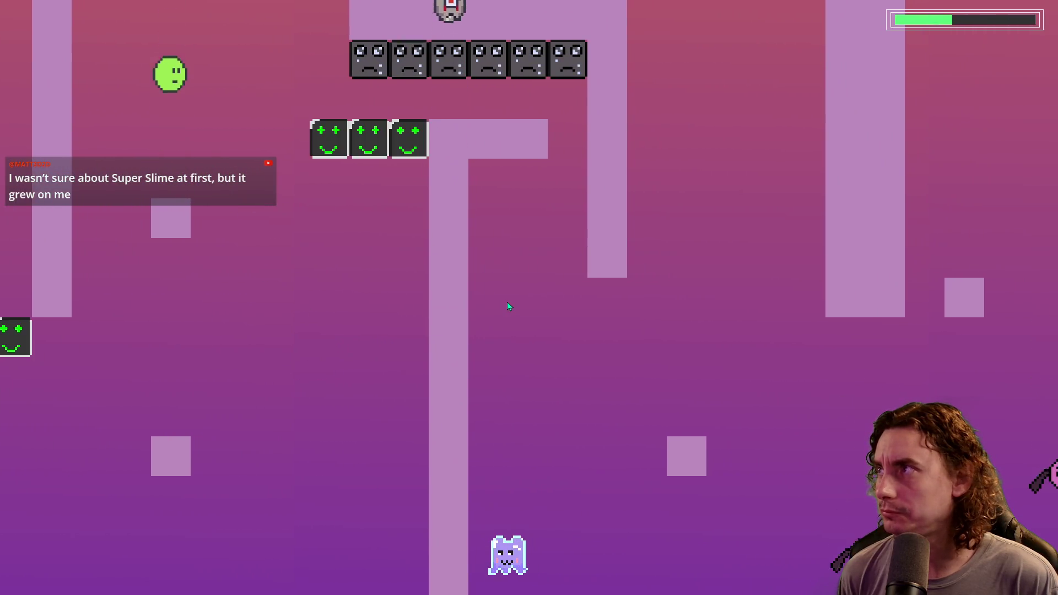
Step: Land the slime on the green smiley blocks and keep hopping it up to the pillar
key(space)
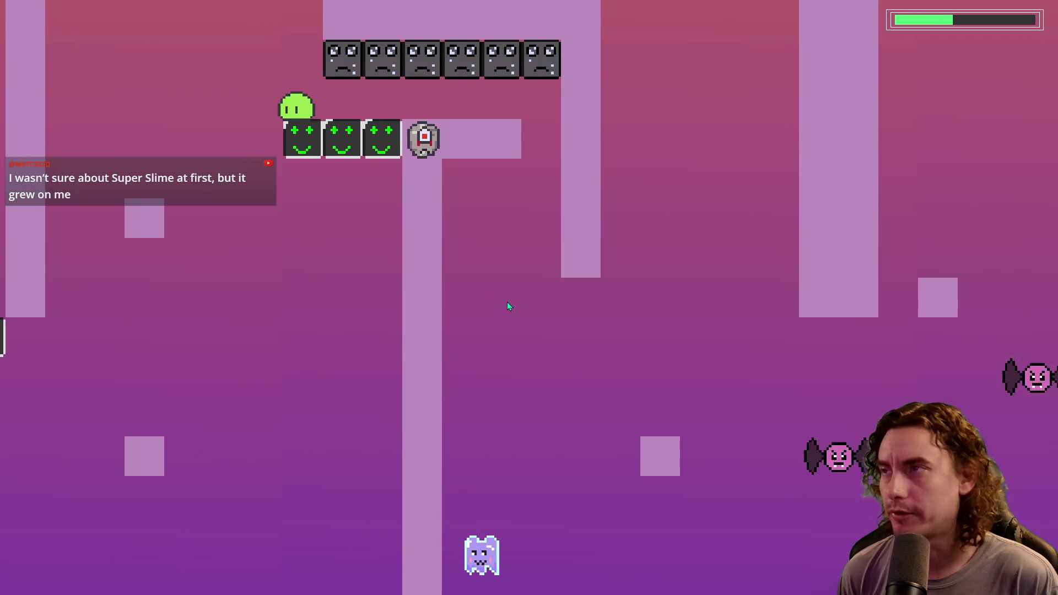
key(space)
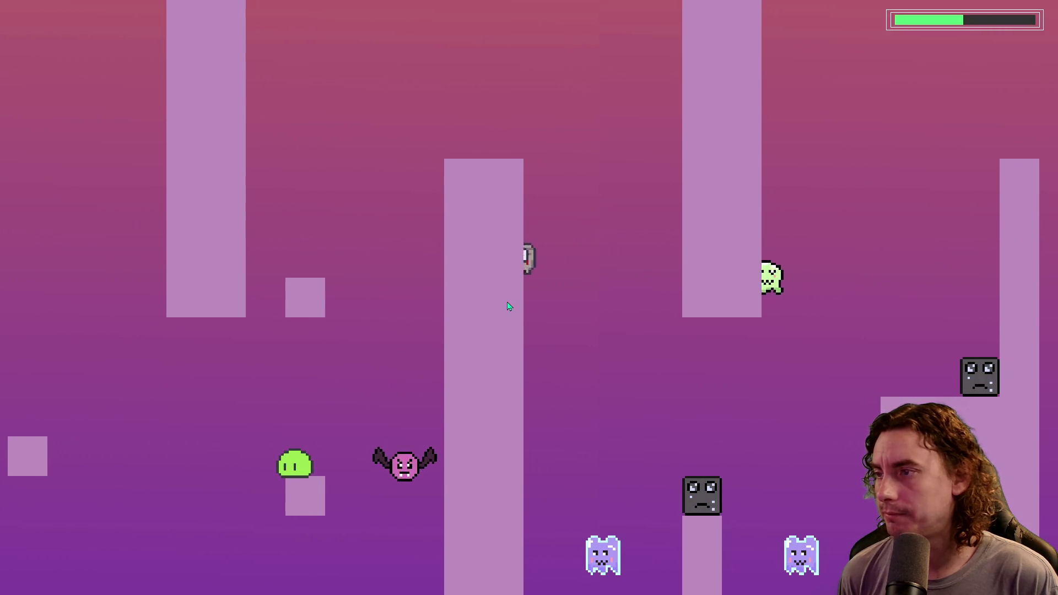
key(space)
key(space)
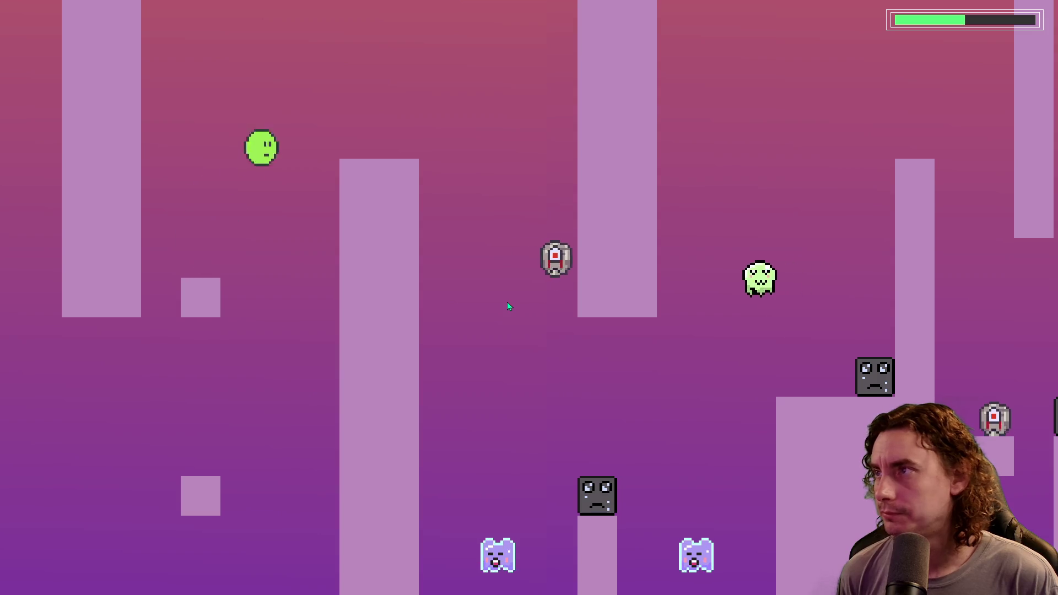
key(space)
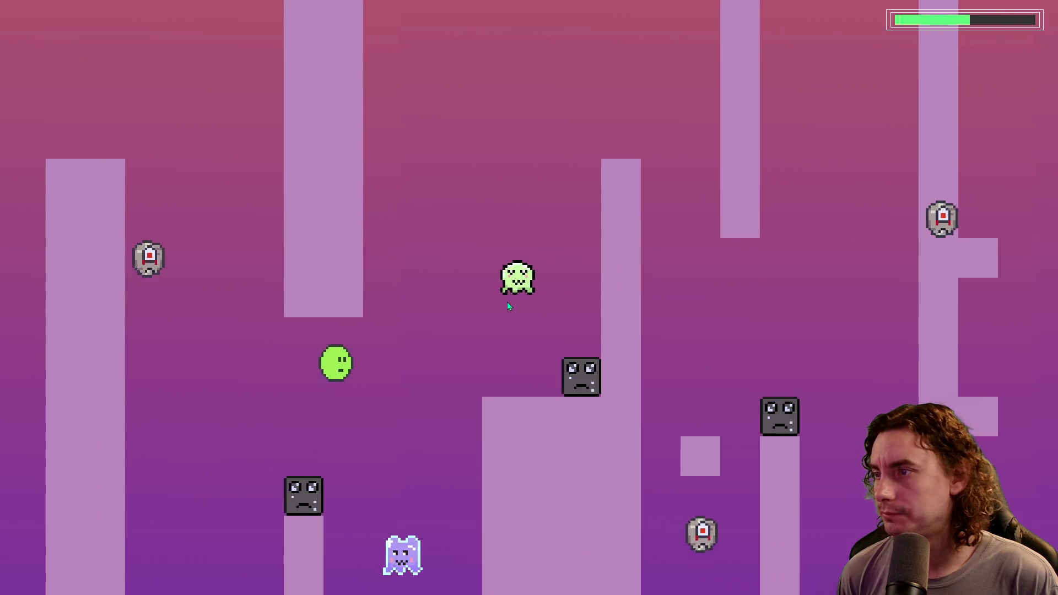
key(space)
key(space)
key(space)
key(space)
key(space)
key(space)
key(space)
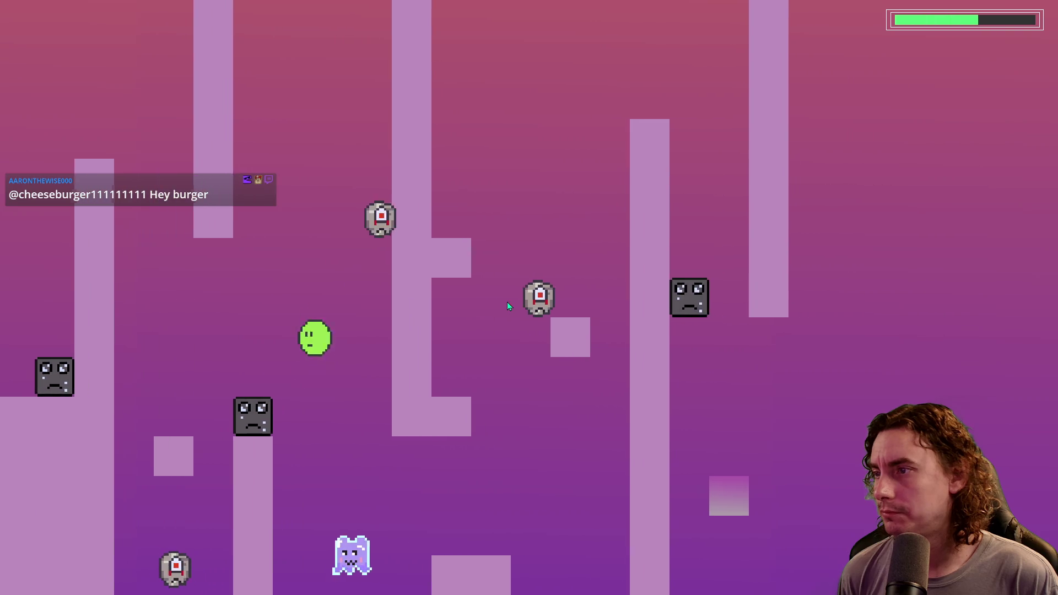
key(space)
key(space)
key(space)
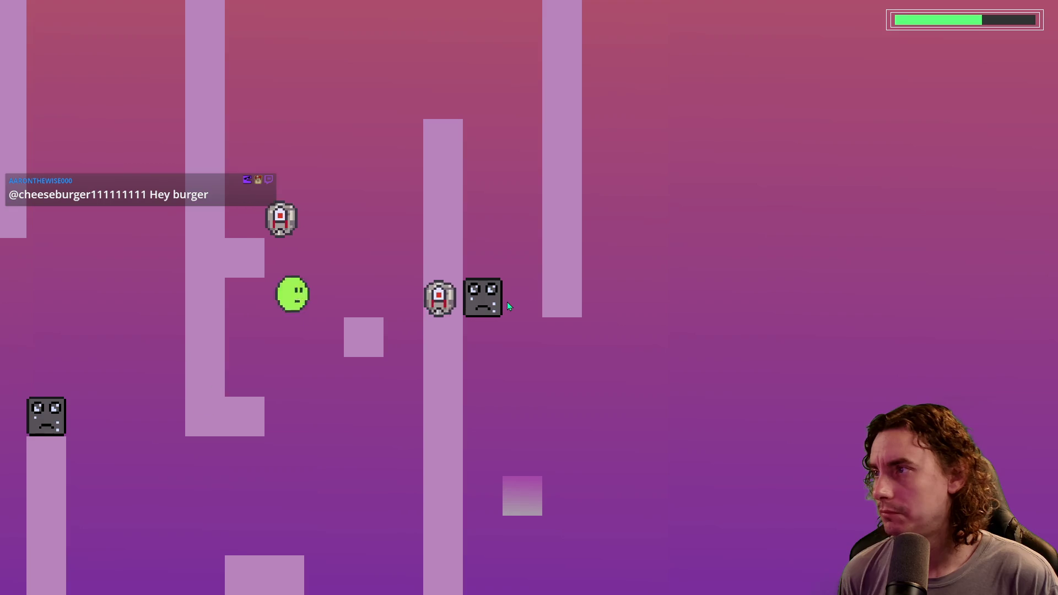
key(space)
key(space)
key(space)
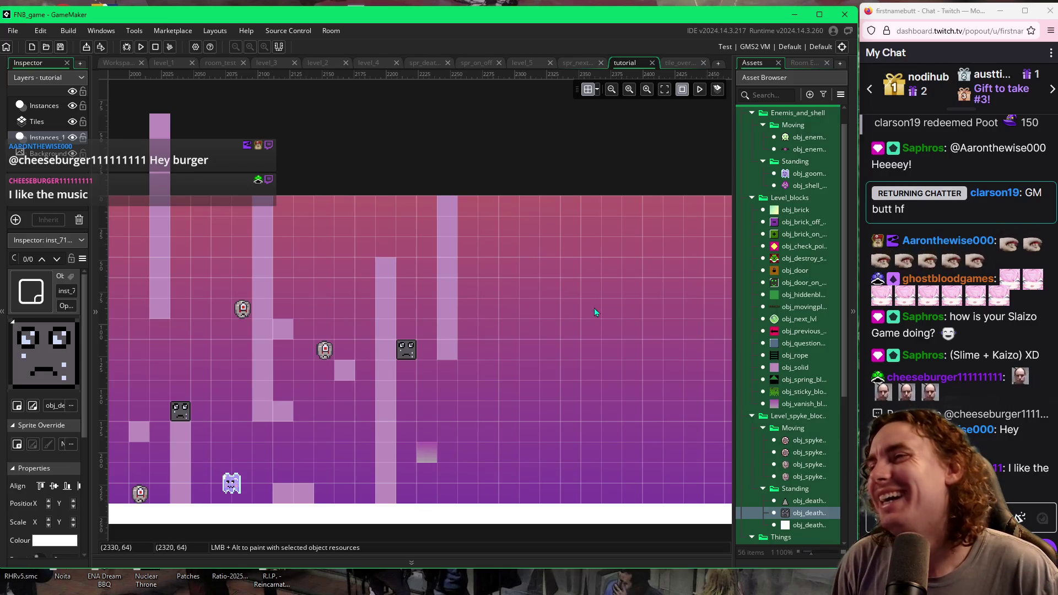
Step: Paint obj_solid columns above the room's top edge over the tall central pillar and a left pillar
click(776, 368)
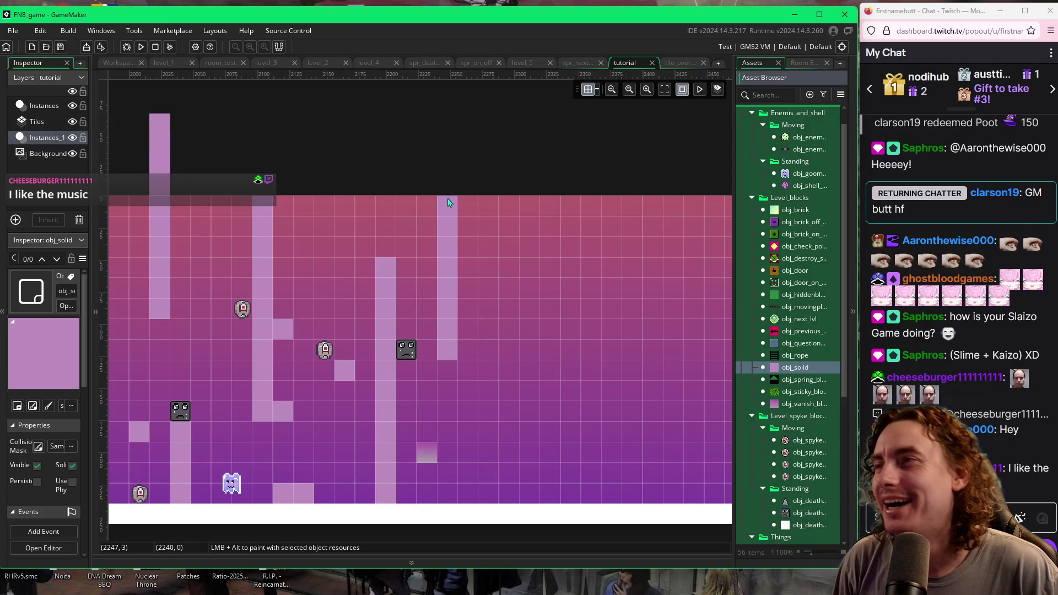
drag(448, 189, 453, 94)
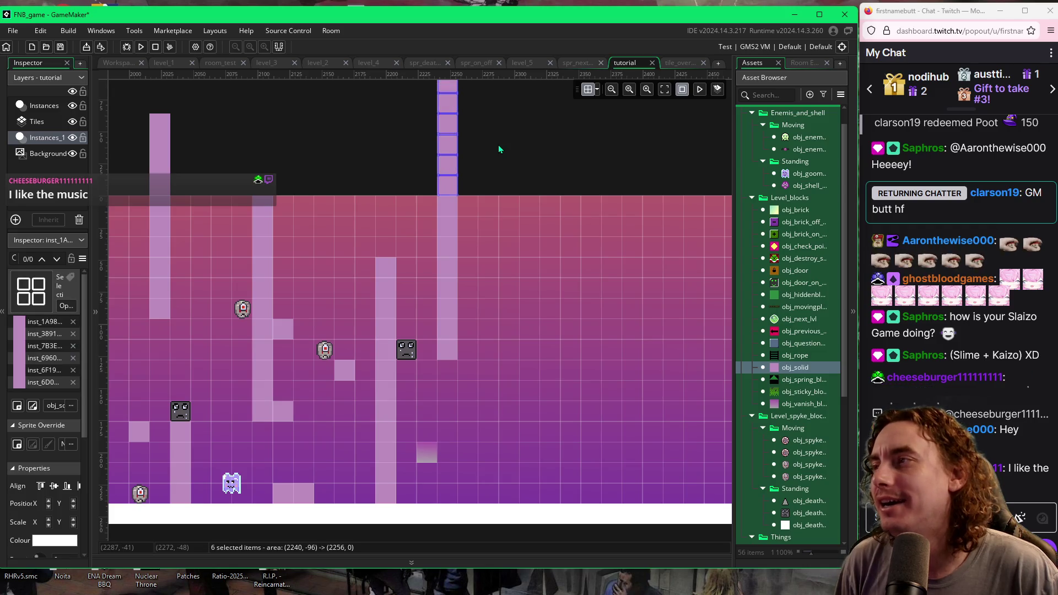
drag(263, 185, 277, 86)
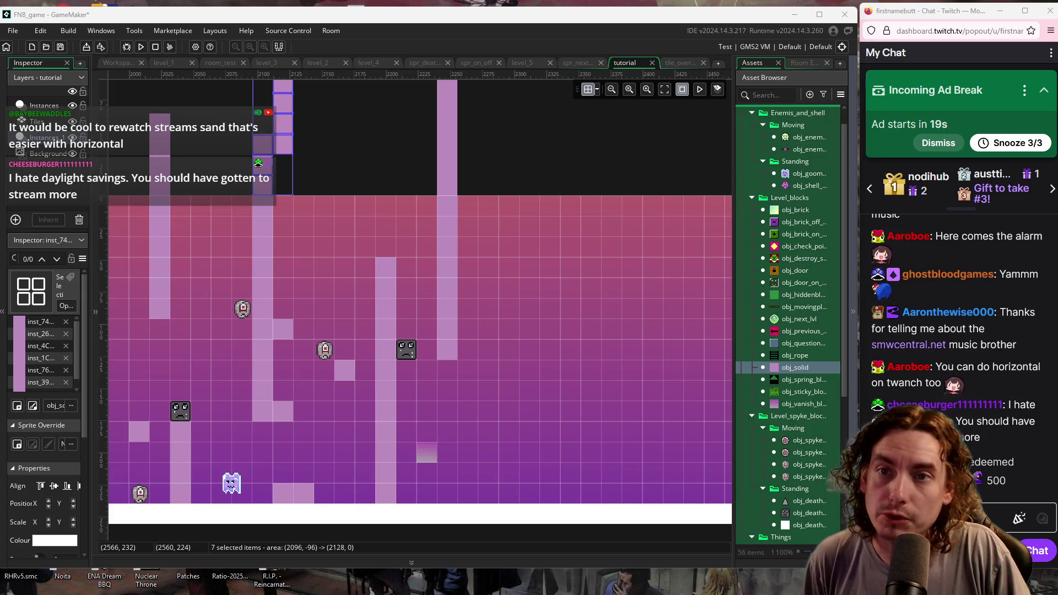
Step: Snooze Twitch's incoming ad break for 5 minutes and collapse its notice card
click(1010, 143)
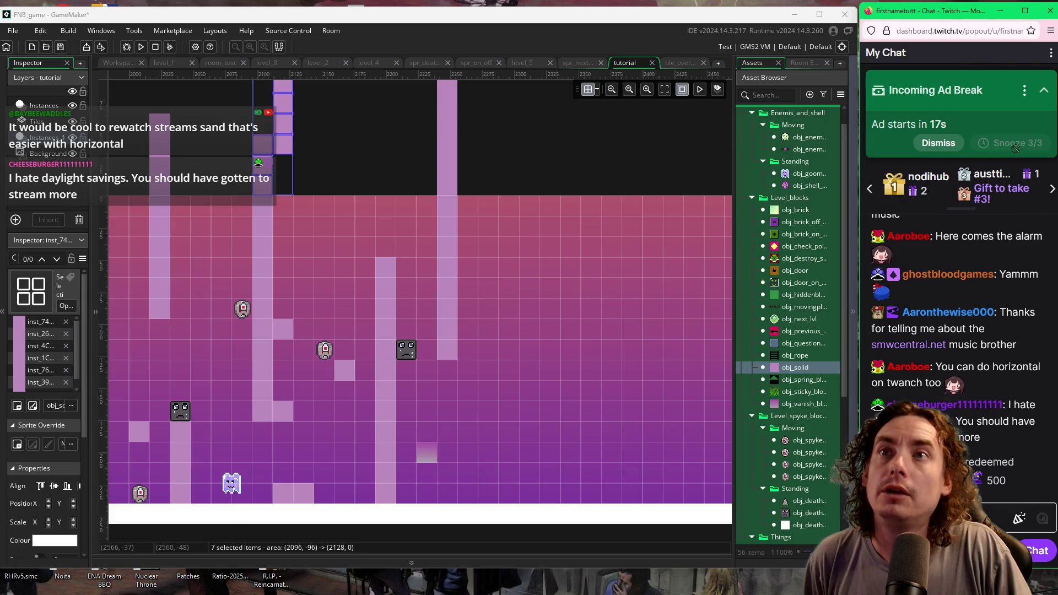
click(1042, 96)
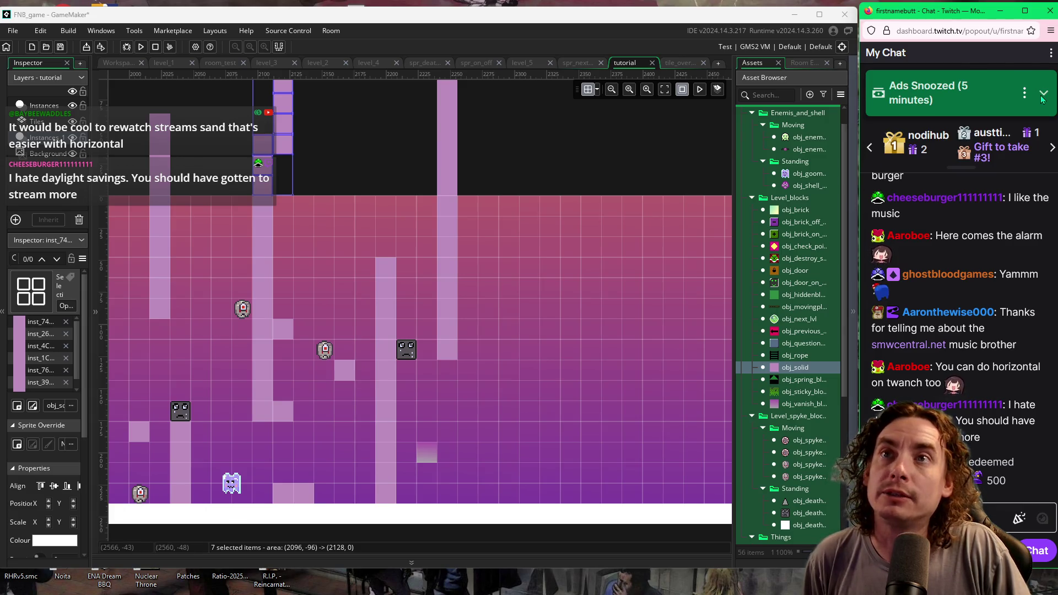